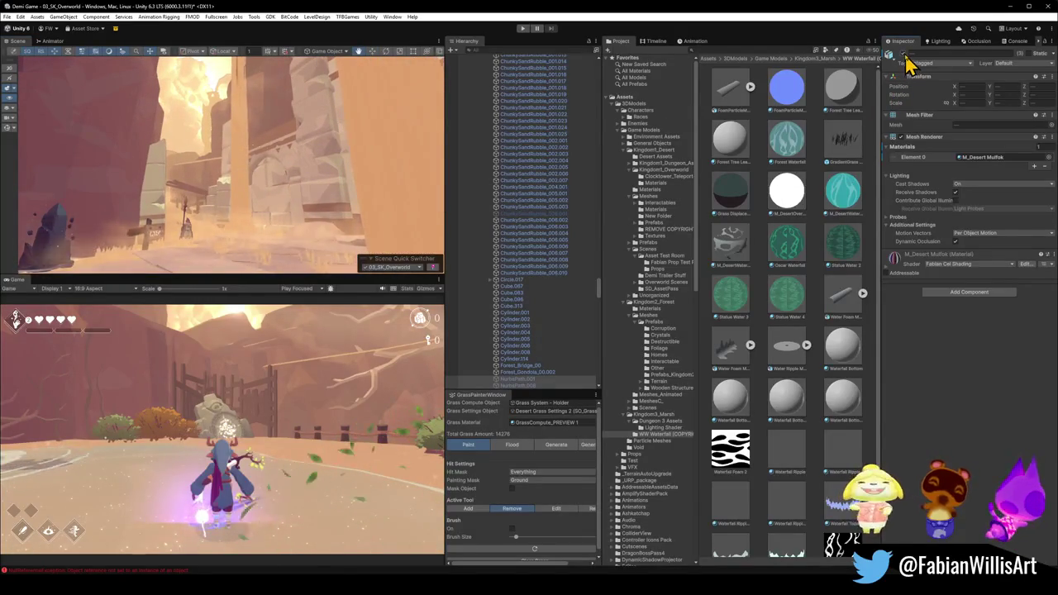
Inspect the curved beam Plane.202, briefly toggling it off and back on.
mouse_move(300, 174)
left_mouse_down()
mouse_move(339, 196)
mouse_move(373, 184)
mouse_move(306, 149)
mouse_move(272, 207)
mouse_move(283, 125)
mouse_move(288, 165)
mouse_move(302, 174)
mouse_move(297, 200)
mouse_move(289, 180)
left_mouse_up()
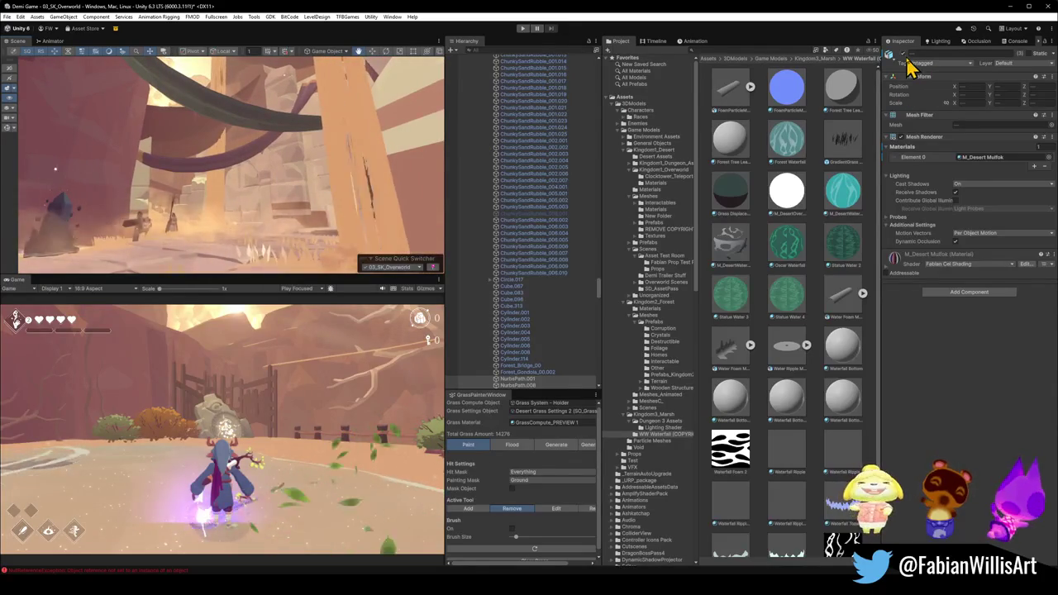
key("f")
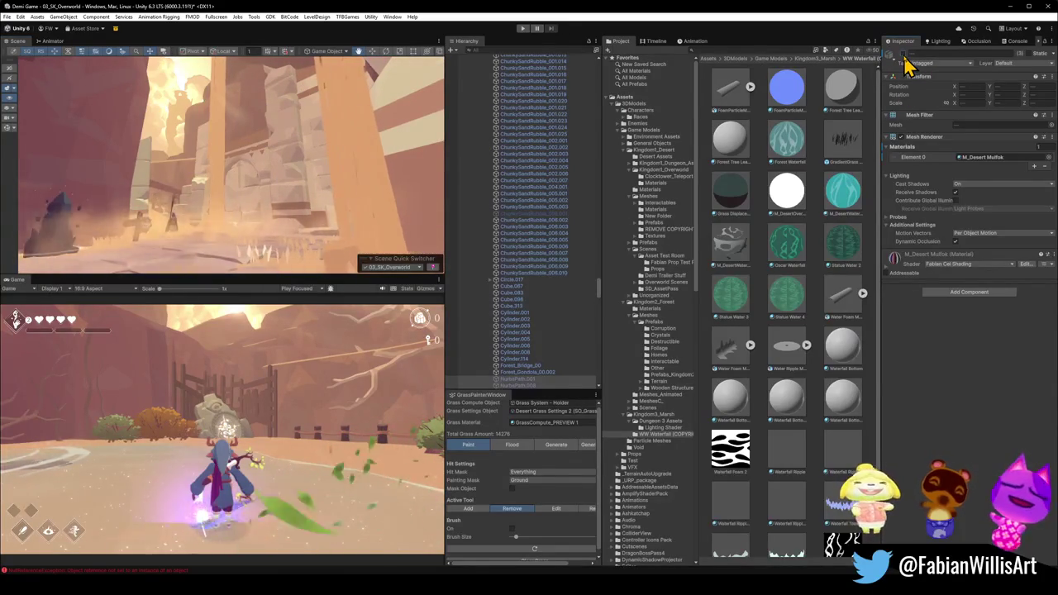
left_click(904, 62)
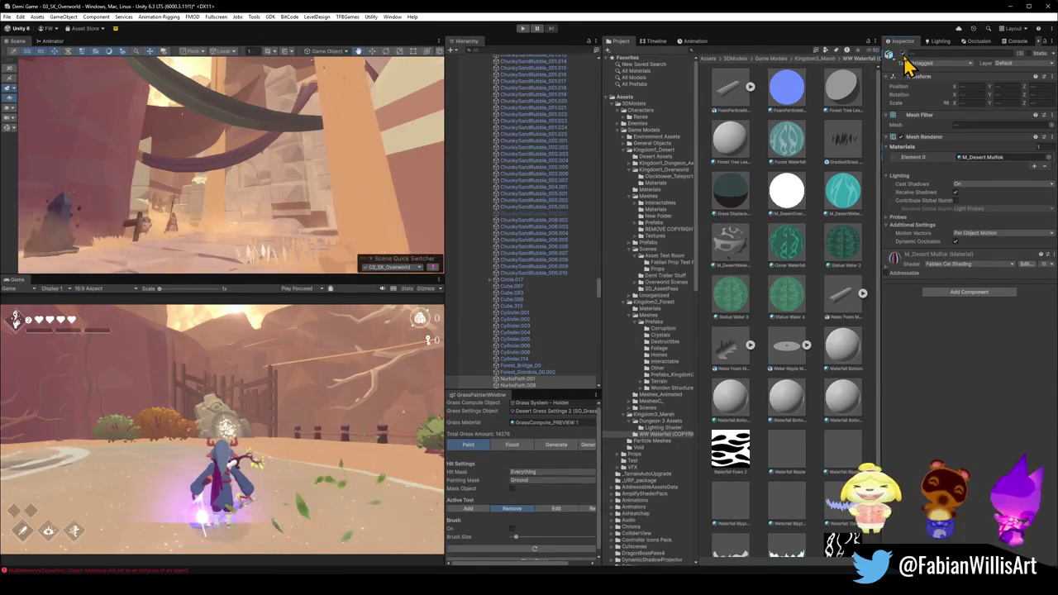
mouse_move(204, 110)
left_mouse_down()
mouse_move(177, 149)
mouse_move(243, 172)
left_mouse_up()
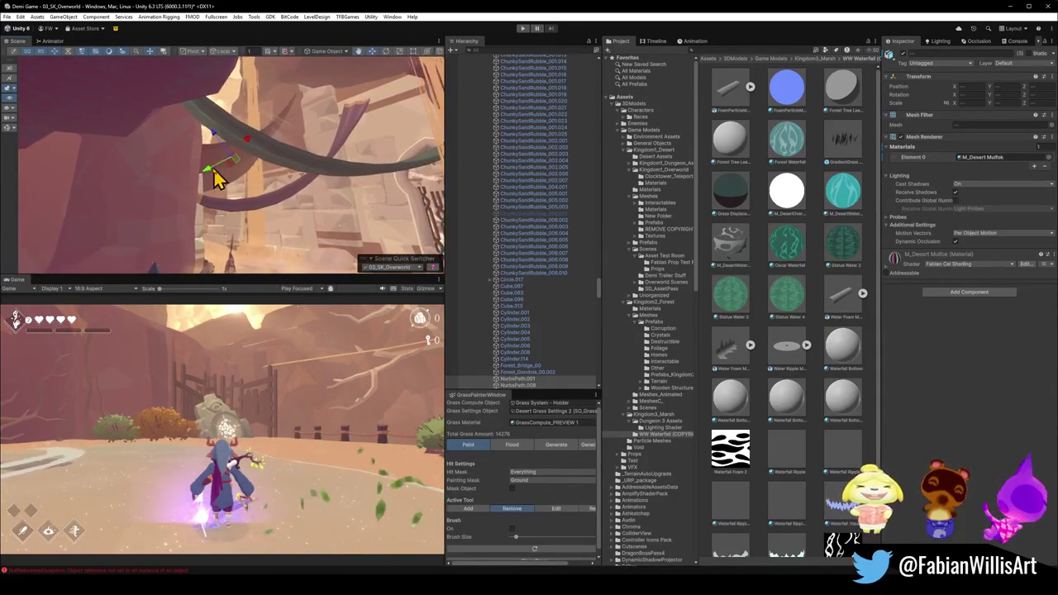
left_click(223, 172)
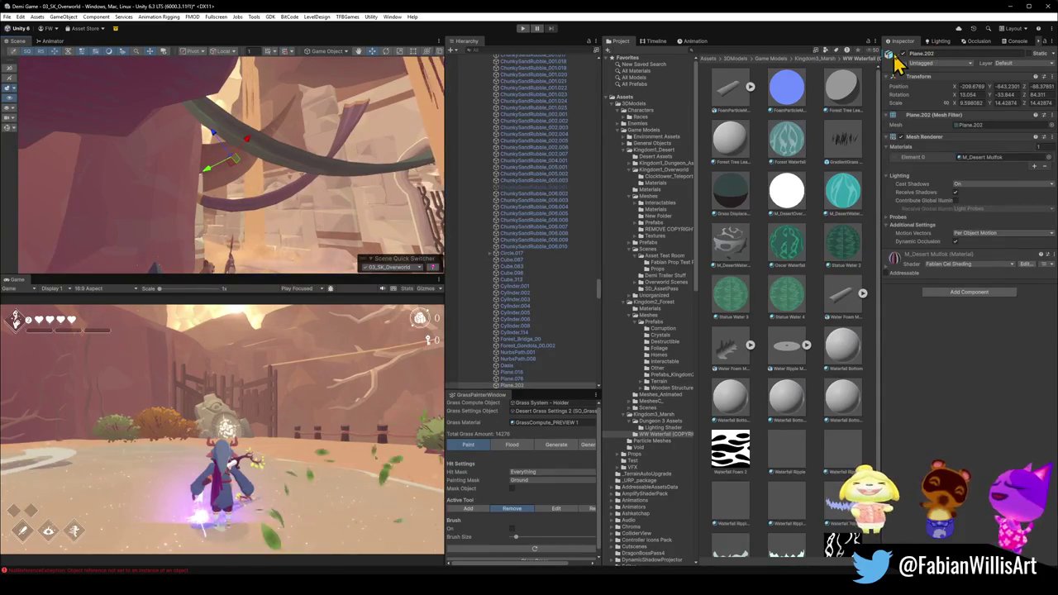
mouse_move(302, 200)
left_mouse_down()
mouse_move(293, 199)
mouse_move(295, 119)
mouse_move(307, 146)
mouse_move(319, 146)
left_mouse_up()
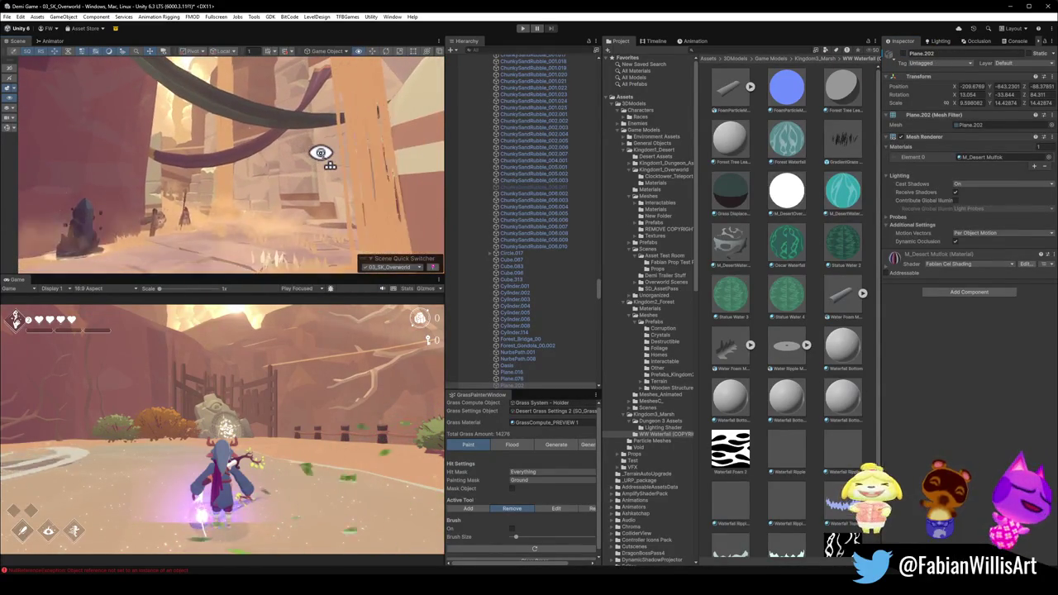
Frame the curved beams and compare selecting Plane.202 and NurbsPath.008.
left_click(300, 113)
key("f")
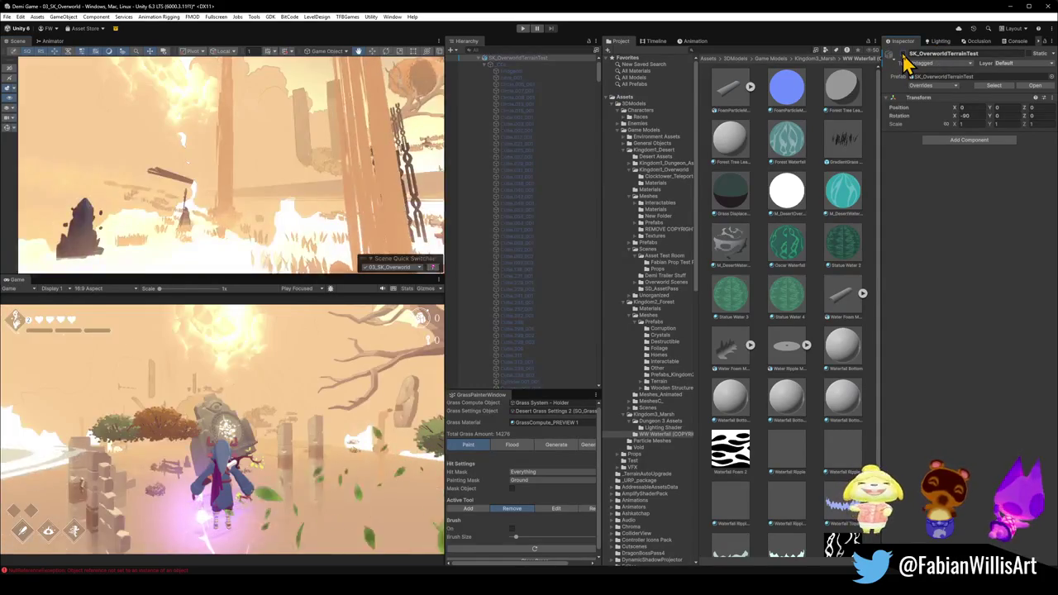
mouse_move(229, 111)
left_mouse_down()
mouse_move(213, 168)
mouse_move(236, 212)
mouse_move(238, 196)
mouse_move(246, 204)
left_mouse_up()
left_click(203, 192)
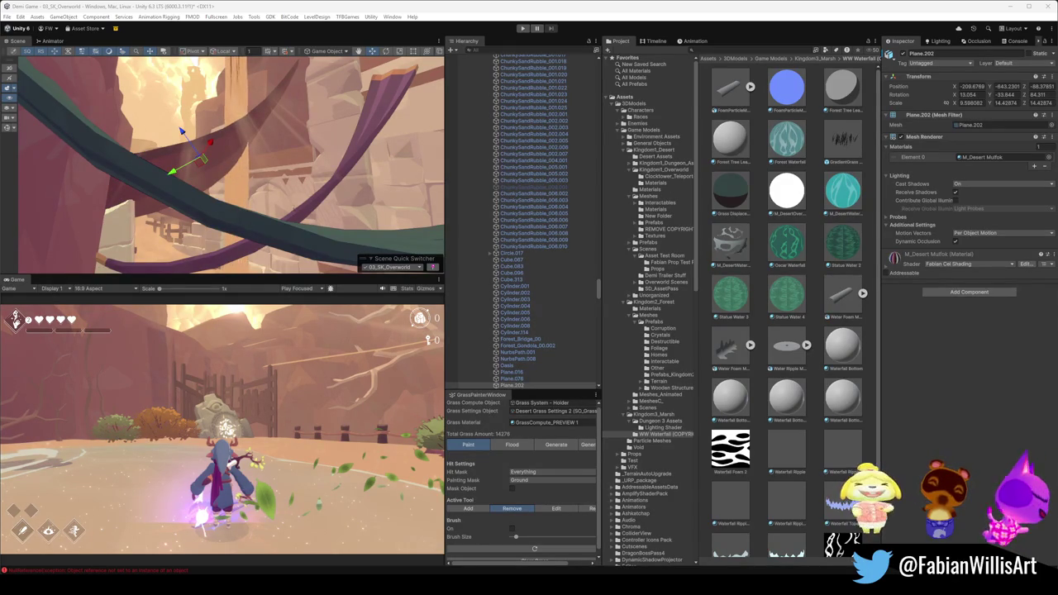
mouse_move(231, 190)
left_mouse_down()
mouse_move(259, 177)
mouse_move(270, 157)
mouse_move(255, 148)
left_mouse_up()
left_click(225, 211, "shift")
left_click(302, 188)
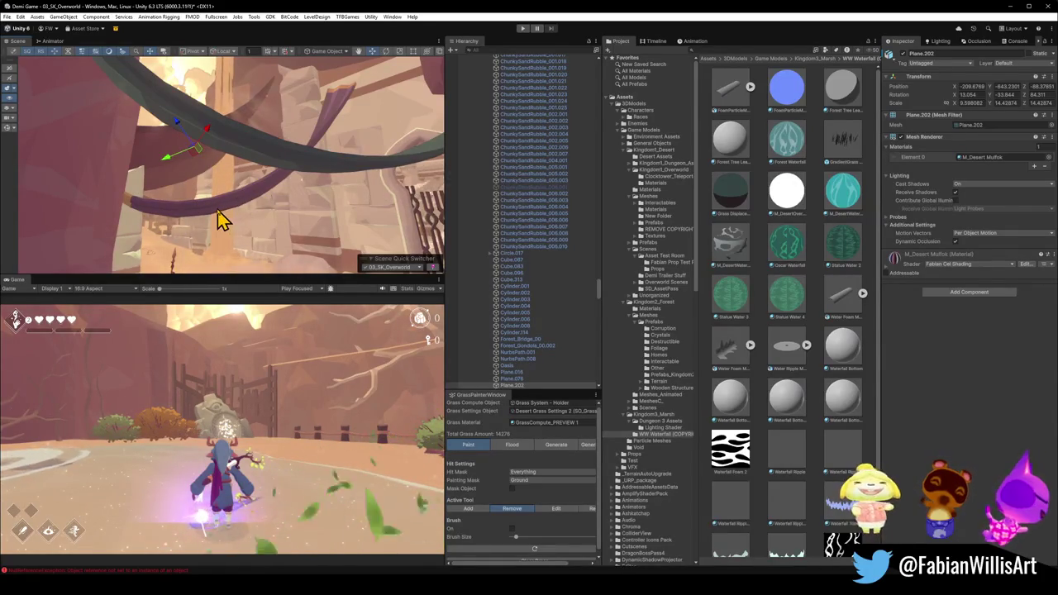
Deactivate purple ribbons NurbsPath.001 and NurbsPath.008, then select the god-ray particle object.
mouse_move(258, 201)
left_mouse_down()
mouse_move(236, 187)
mouse_move(239, 197)
mouse_move(189, 207)
mouse_move(236, 146)
left_mouse_up()
left_click(163, 229)
left_click(186, 122, "shift")
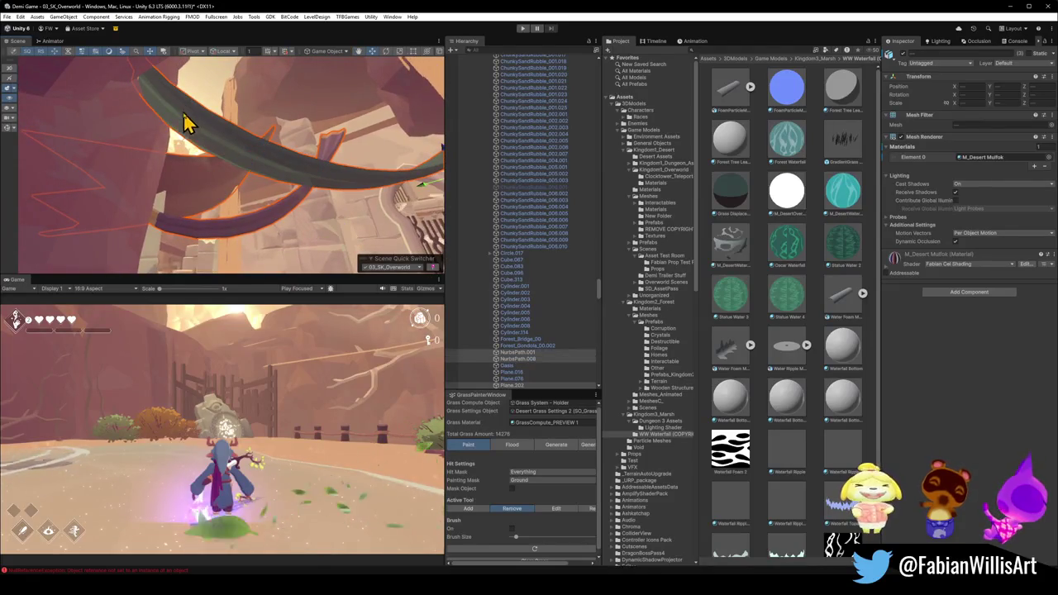
left_click(901, 52)
left_click(721, 501)
mouse_move(314, 161)
left_mouse_down()
mouse_move(314, 138)
mouse_move(281, 173)
mouse_move(303, 182)
mouse_move(319, 172)
left_mouse_up()
left_click(268, 153)
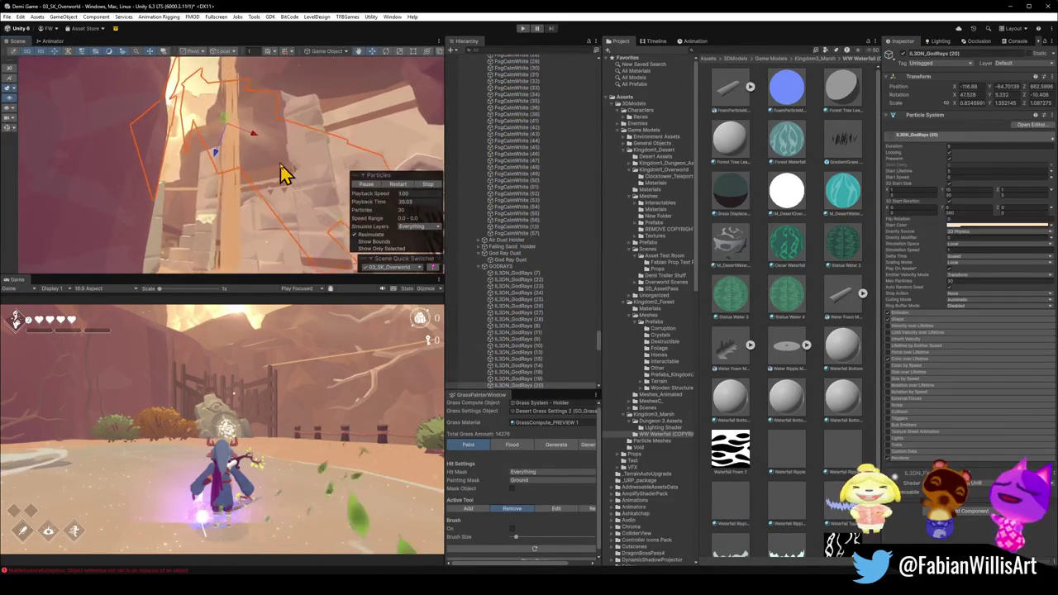
Shrink the IL3DN_GodRays (20) shaft's width and height and stretch it along Z.
mouse_move(265, 182)
left_mouse_down()
mouse_move(302, 158)
mouse_move(248, 151)
left_mouse_up()
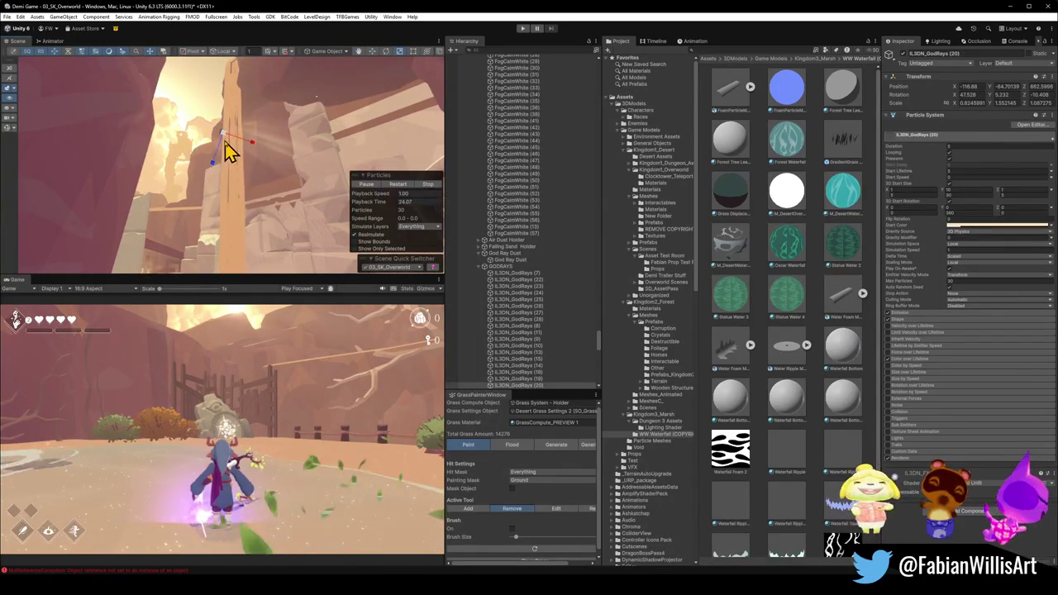
left_click_drag(258, 142, 246, 148)
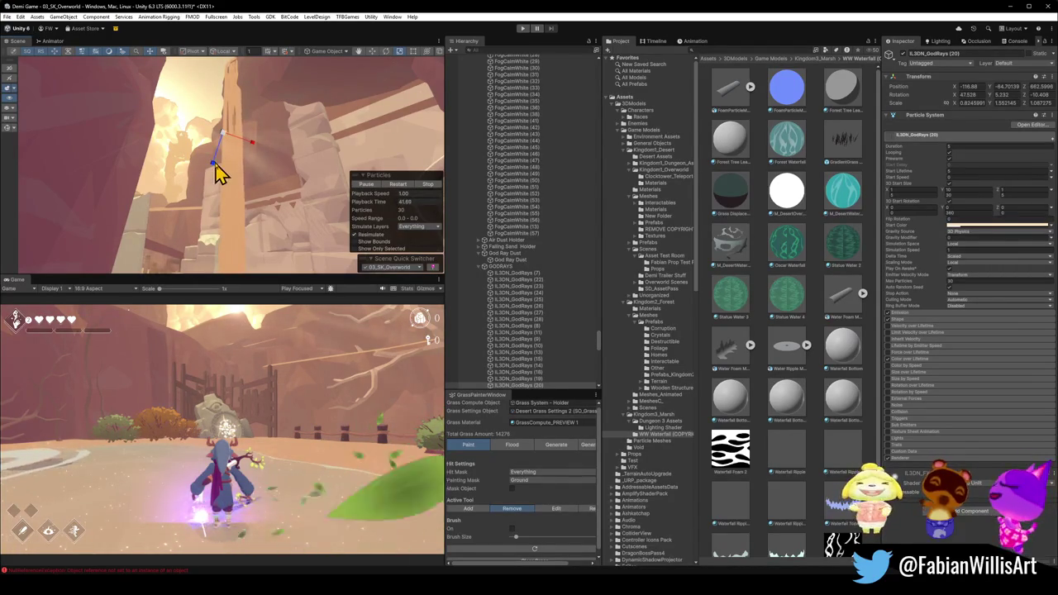
mouse_move(213, 167)
left_mouse_down()
mouse_move(196, 182)
mouse_move(237, 141)
mouse_move(229, 146)
mouse_move(245, 147)
mouse_move(234, 149)
mouse_move(239, 165)
mouse_move(200, 141)
mouse_move(165, 193)
mouse_move(173, 171)
mouse_move(217, 189)
mouse_move(217, 157)
mouse_move(207, 153)
mouse_move(236, 160)
left_mouse_up()
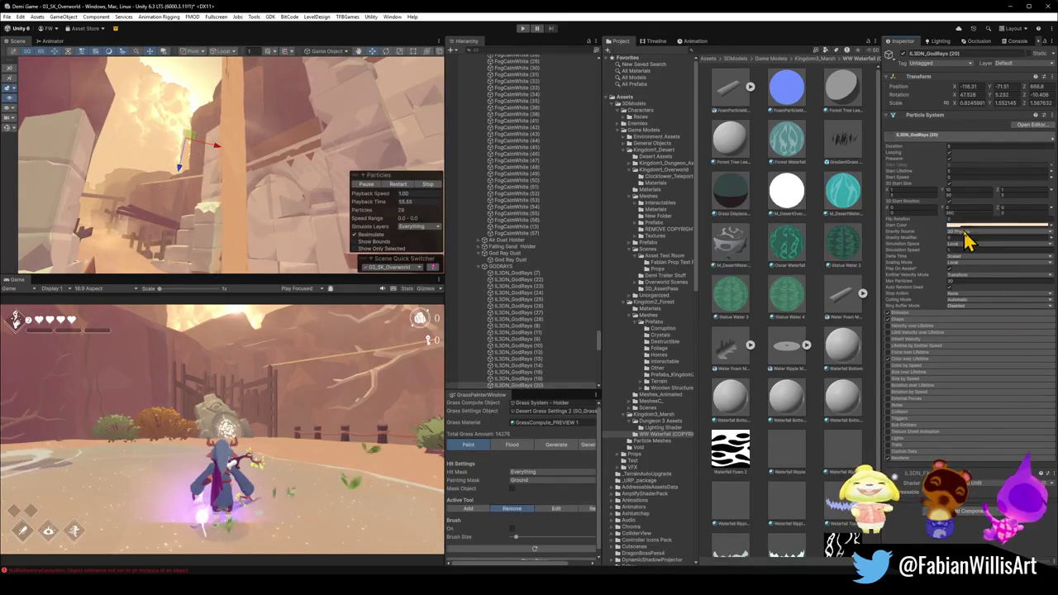
Give the god ray a pale warm FFE5BD start colour and close the picker.
left_click(963, 225)
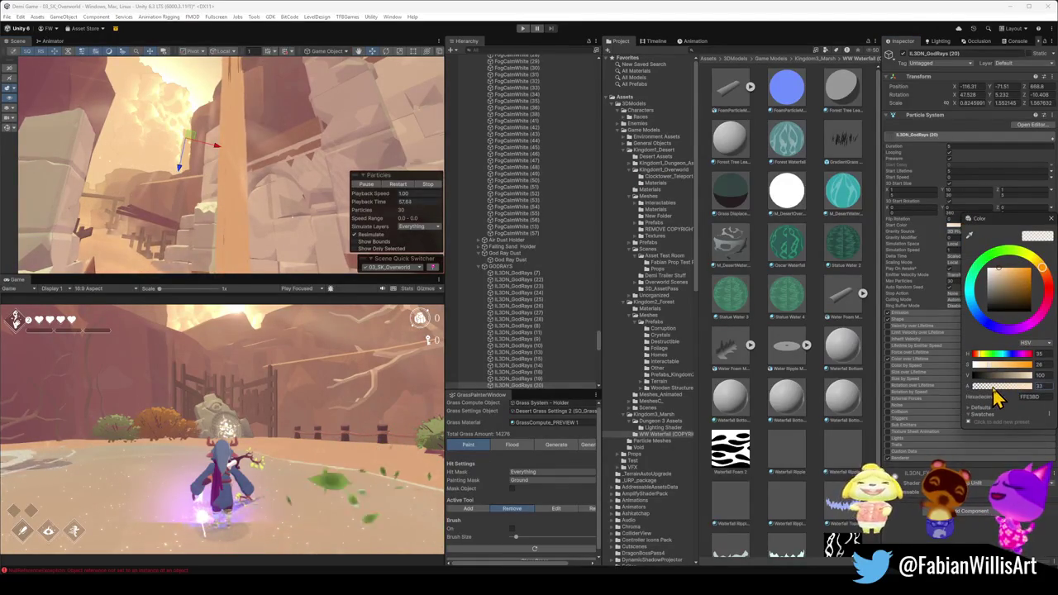
left_click(334, 172)
mouse_move(335, 171)
left_mouse_down()
mouse_move(349, 146)
mouse_move(364, 147)
mouse_move(219, 170)
mouse_move(220, 160)
mouse_move(311, 161)
mouse_move(243, 117)
mouse_move(272, 151)
mouse_move(182, 149)
mouse_move(272, 220)
mouse_move(239, 203)
mouse_move(224, 173)
mouse_move(175, 203)
mouse_move(204, 154)
left_mouse_up()
Rotate the god ray and shift it to a new position.
key("e")
mouse_move(171, 123)
left_mouse_down()
mouse_move(241, 128)
mouse_move(229, 135)
left_mouse_up()
key("w")
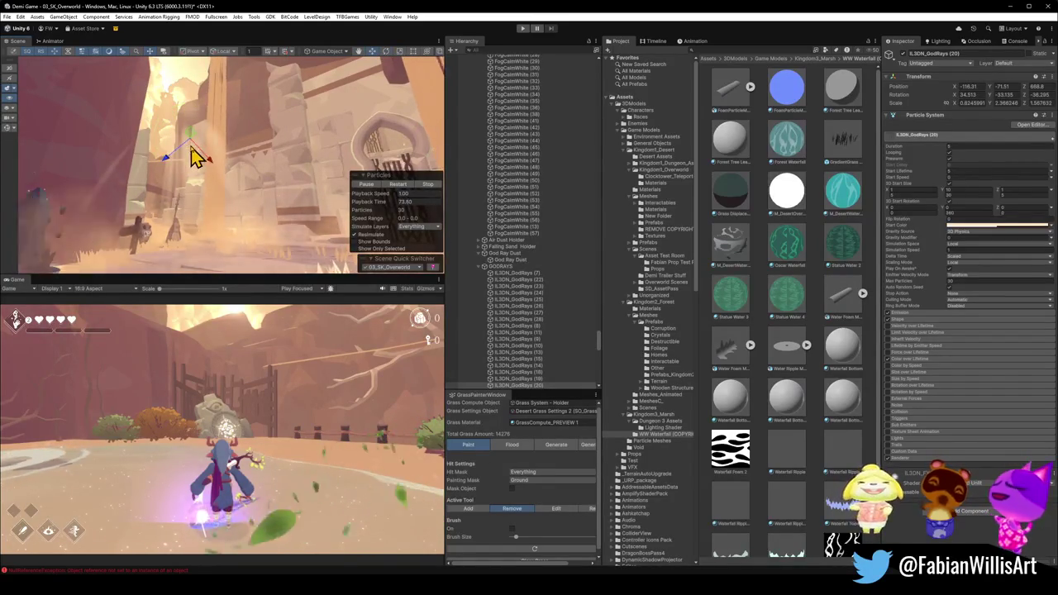
mouse_move(171, 158)
left_mouse_down()
mouse_move(245, 124)
mouse_move(267, 157)
mouse_move(274, 125)
mouse_move(207, 109)
mouse_move(232, 134)
mouse_move(185, 135)
mouse_move(192, 163)
mouse_move(208, 170)
mouse_move(226, 146)
mouse_move(219, 104)
mouse_move(265, 141)
mouse_move(267, 165)
mouse_move(206, 166)
mouse_move(248, 160)
mouse_move(279, 191)
mouse_move(237, 189)
mouse_move(275, 236)
mouse_move(236, 202)
left_mouse_up()
Duplicate the god ray as IL3DN_GodRays (29) and slide the copy along the cliff.
key("ctrl+d")
mouse_move(182, 170)
left_mouse_down()
mouse_move(234, 167)
mouse_move(161, 123)
mouse_move(219, 154)
mouse_move(189, 111)
mouse_move(165, 106)
mouse_move(231, 112)
mouse_move(236, 170)
mouse_move(217, 137)
left_mouse_up()
mouse_move(144, 83)
left_mouse_down()
mouse_move(208, 108)
mouse_move(184, 104)
mouse_move(183, 114)
mouse_move(201, 114)
left_mouse_up()
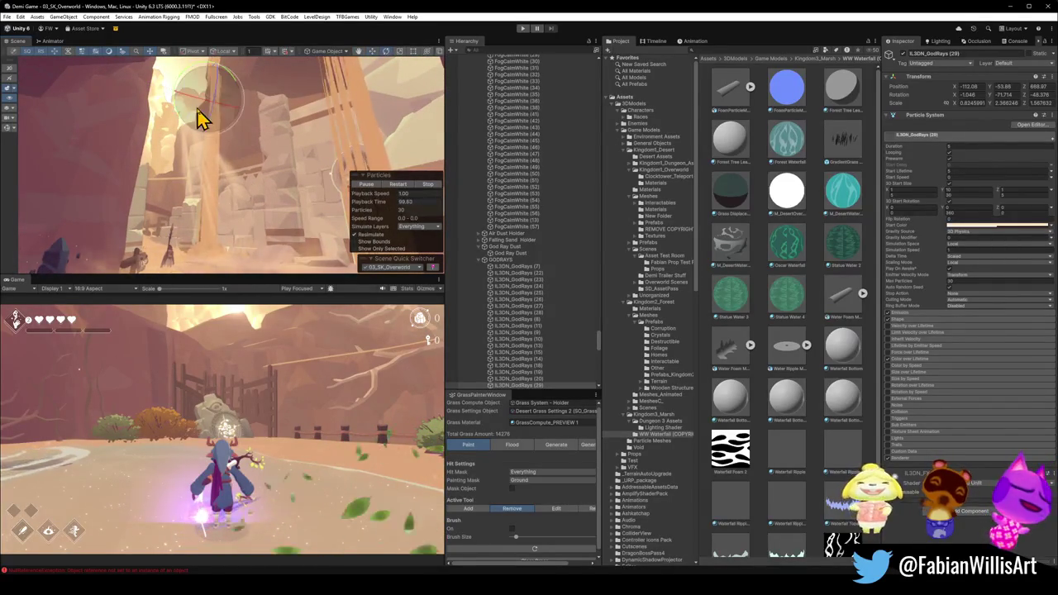
mouse_move(272, 135)
left_mouse_down()
mouse_move(179, 114)
mouse_move(242, 125)
left_mouse_up()
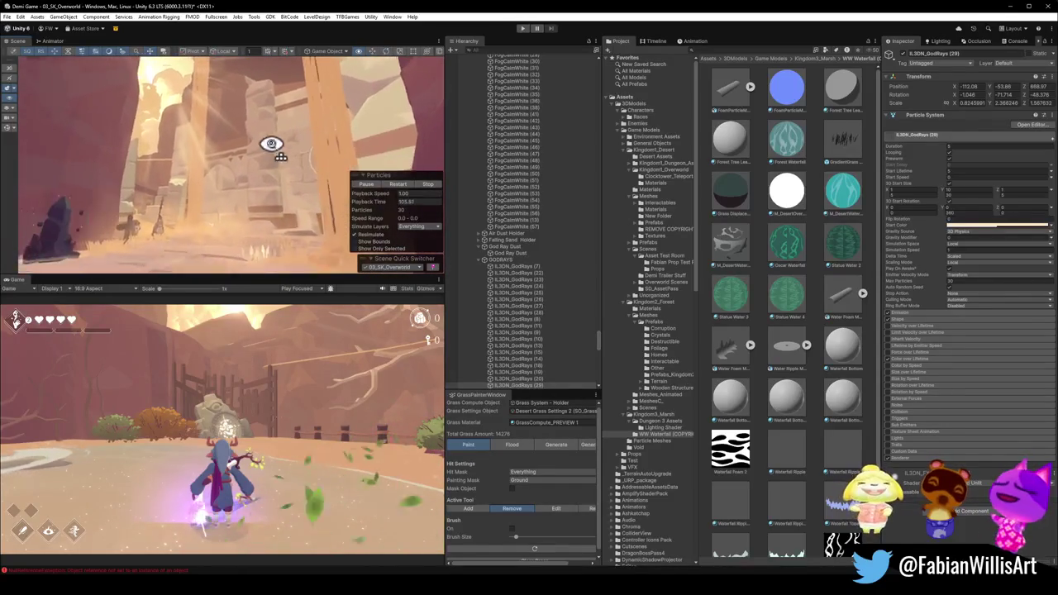
left_click_drag(273, 150, 239, 123)
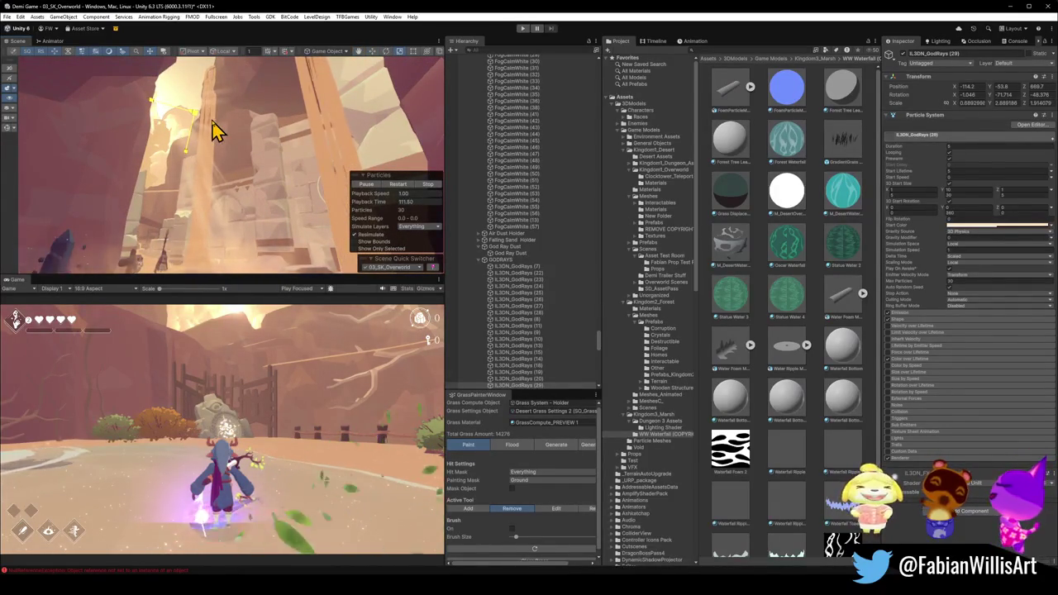
mouse_move(246, 165)
left_mouse_down()
mouse_move(255, 203)
mouse_move(279, 189)
mouse_move(174, 189)
mouse_move(320, 169)
left_mouse_up()
left_click_drag(377, 127, 267, 108)
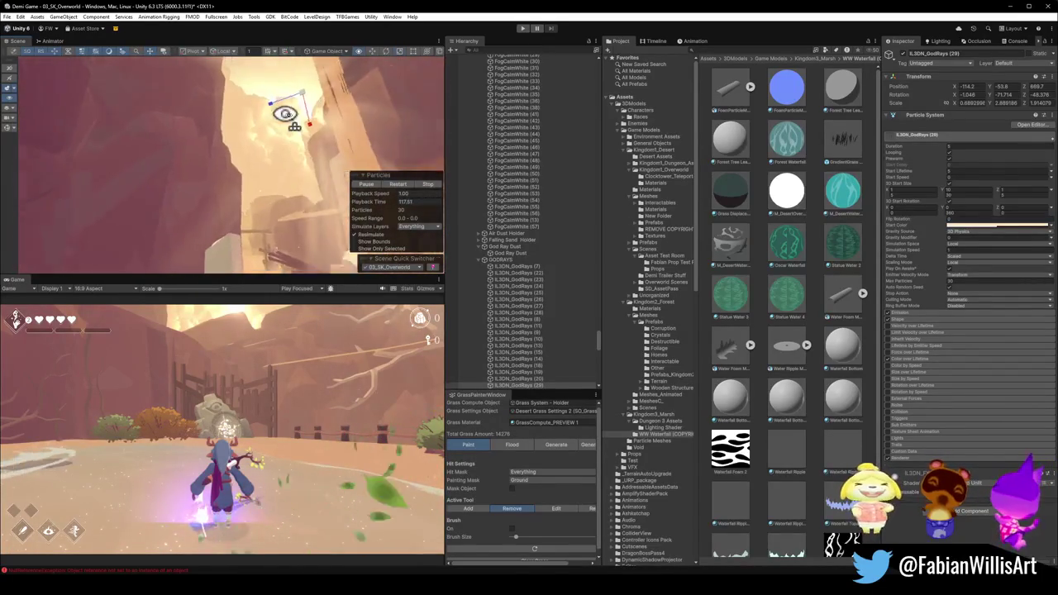
mouse_move(336, 146)
left_mouse_down()
mouse_move(274, 123)
mouse_move(300, 201)
mouse_move(239, 137)
mouse_move(273, 180)
left_mouse_up()
Switch handles to Global and place god-ray copy (30) near X -117, Z 698.
key("x")
left_click(246, 173)
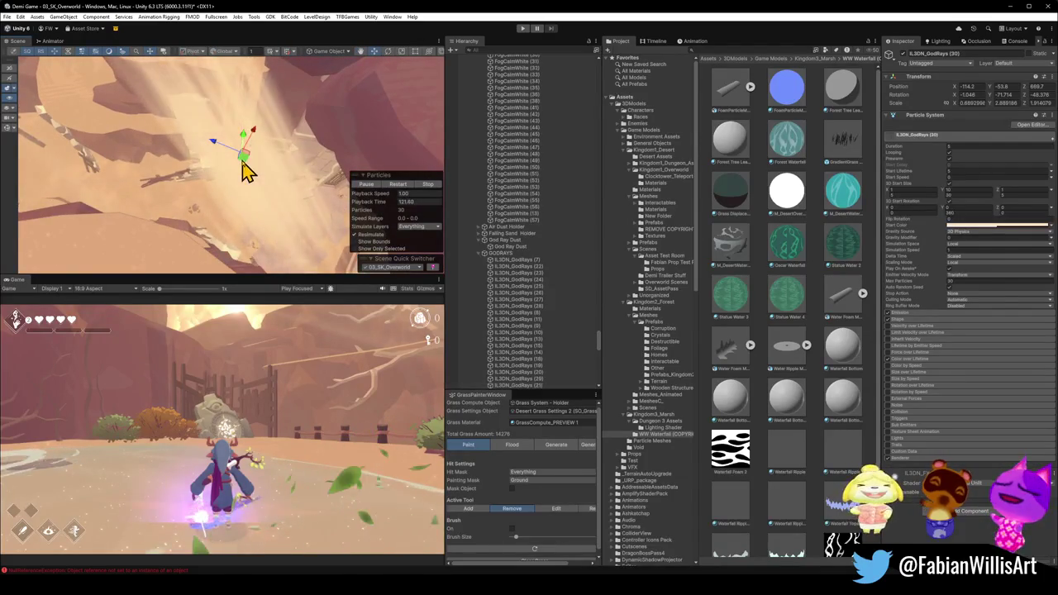
mouse_move(59, 111)
left_mouse_down()
mouse_move(104, 78)
mouse_move(180, 162)
left_mouse_up()
key("Down")
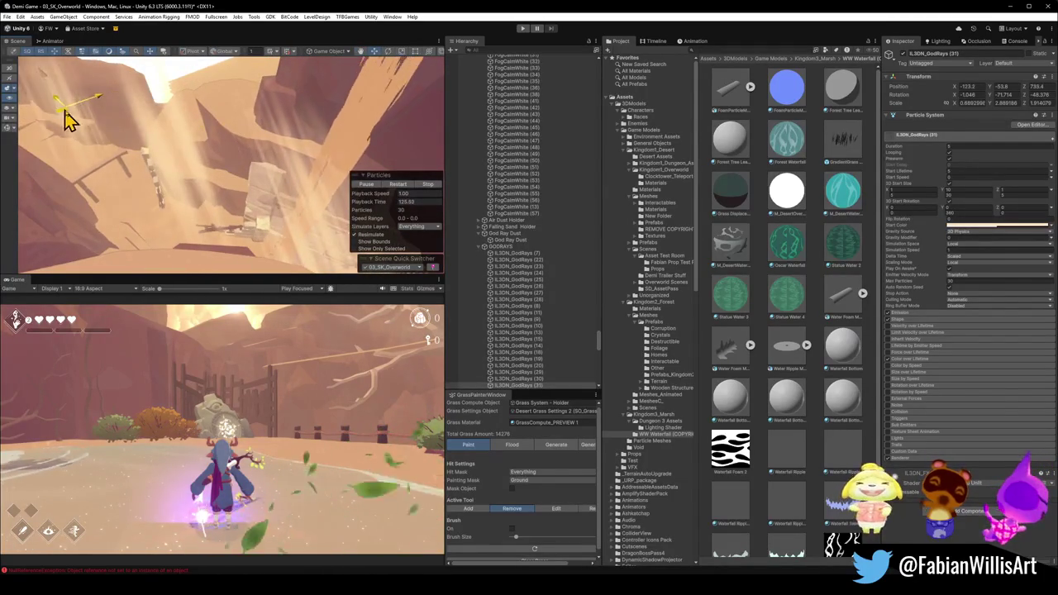
mouse_move(97, 147)
left_mouse_down()
mouse_move(203, 165)
mouse_move(177, 134)
mouse_move(170, 141)
left_mouse_up()
key("Up")
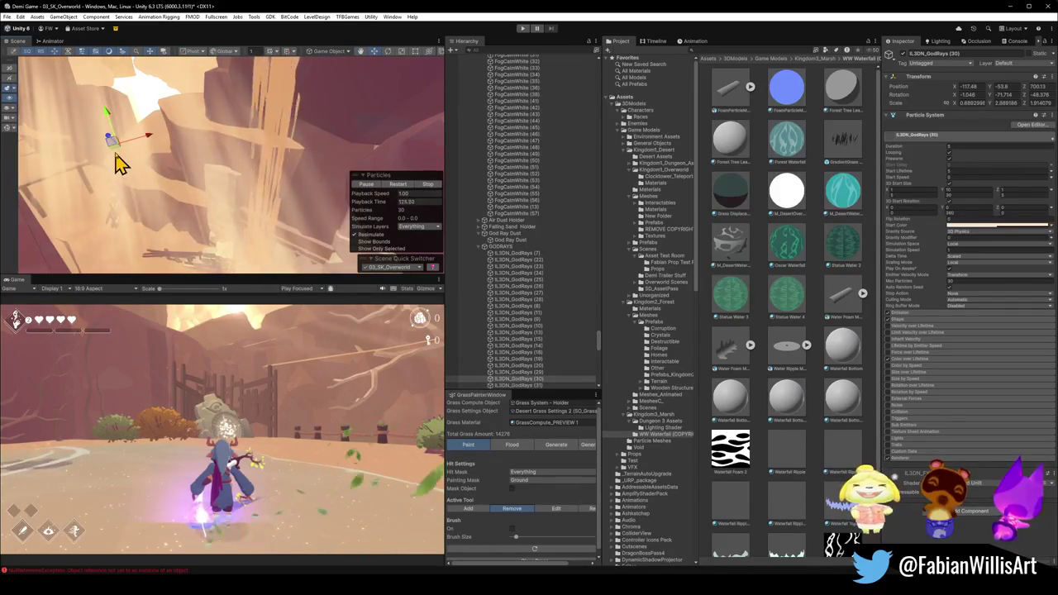
mouse_move(190, 192)
left_mouse_down()
mouse_move(165, 107)
mouse_move(178, 68)
left_mouse_up()
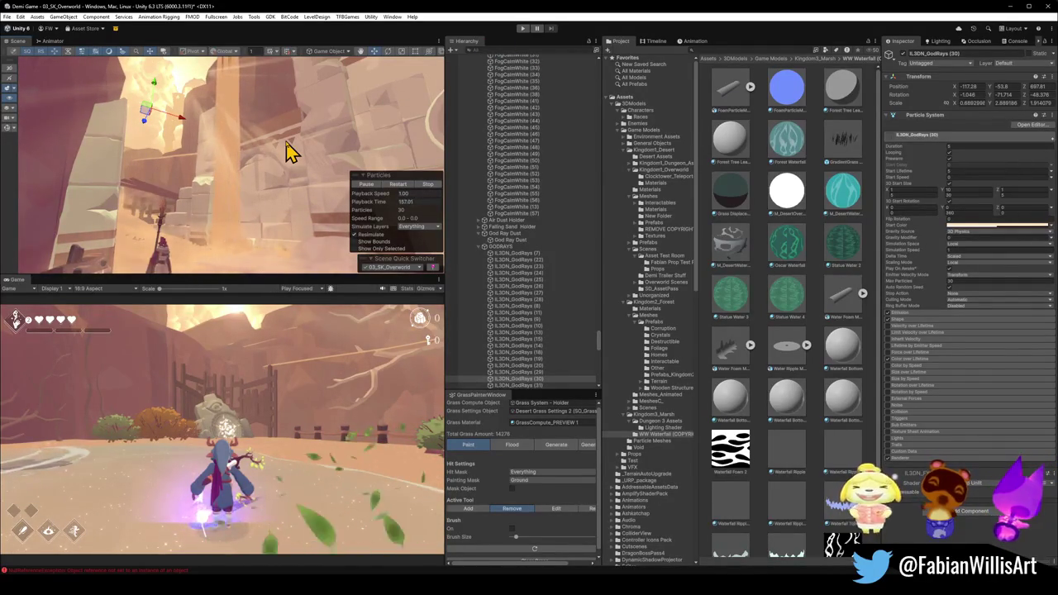
mouse_move(234, 160)
left_mouse_down()
mouse_move(288, 189)
mouse_move(267, 182)
mouse_move(244, 202)
mouse_move(259, 200)
left_mouse_up()
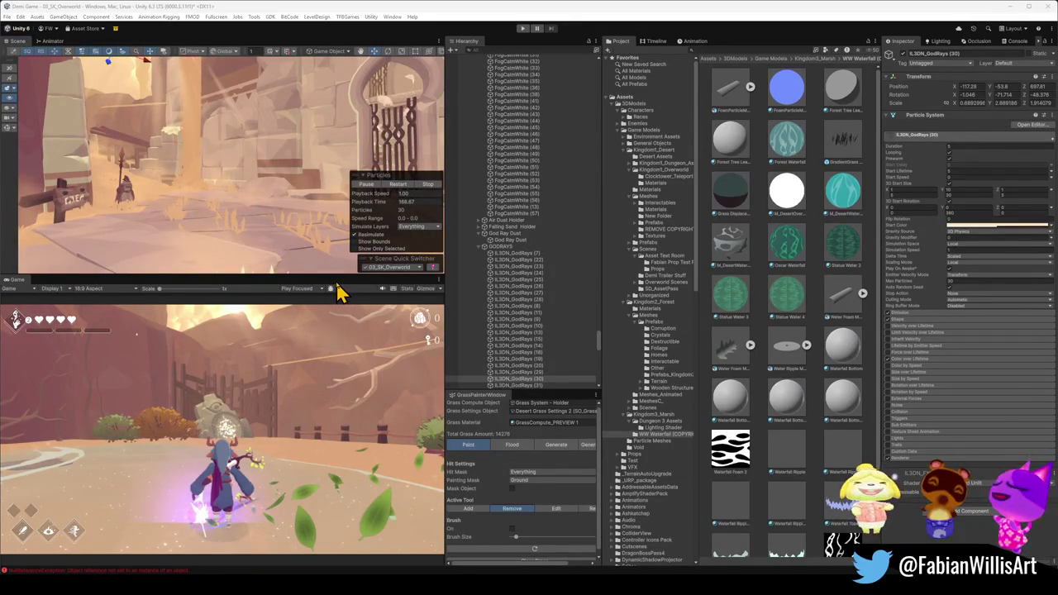
Fly across the canyon toward the wooden fences and switch handle rotation to Local.
left_click_drag(244, 184, 242, 192)
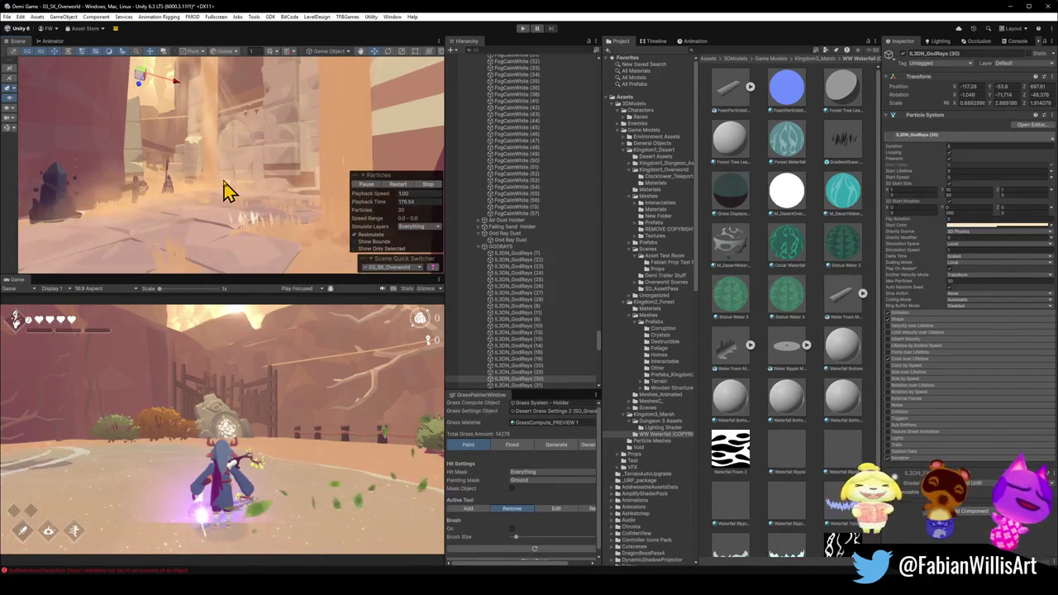
mouse_move(236, 202)
left_mouse_down()
mouse_move(288, 212)
mouse_move(238, 134)
mouse_move(253, 146)
mouse_move(78, 191)
mouse_move(213, 189)
mouse_move(316, 170)
left_mouse_up()
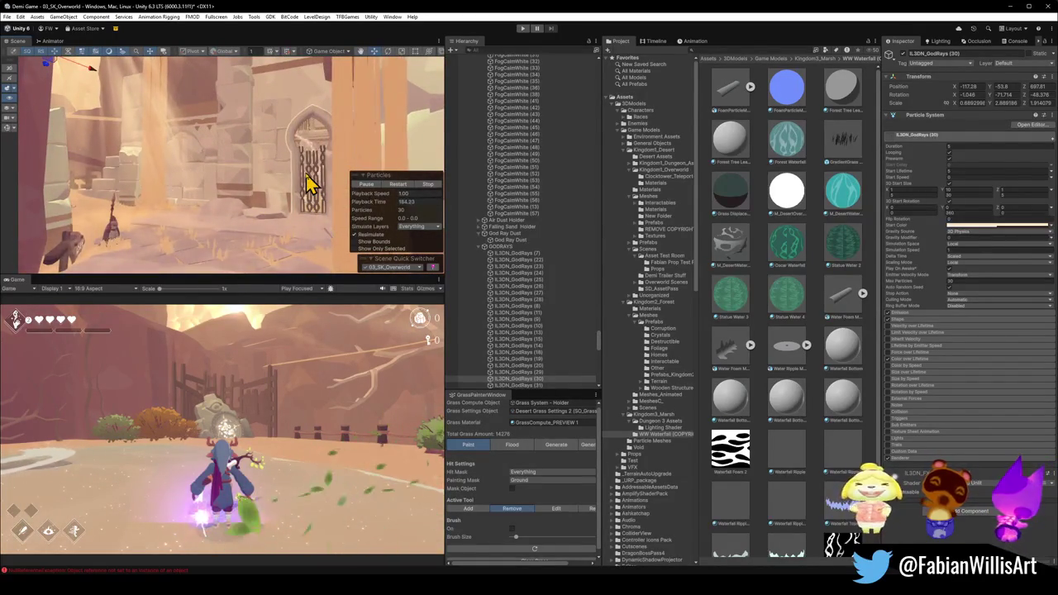
left_click_drag(281, 182, 200, 126)
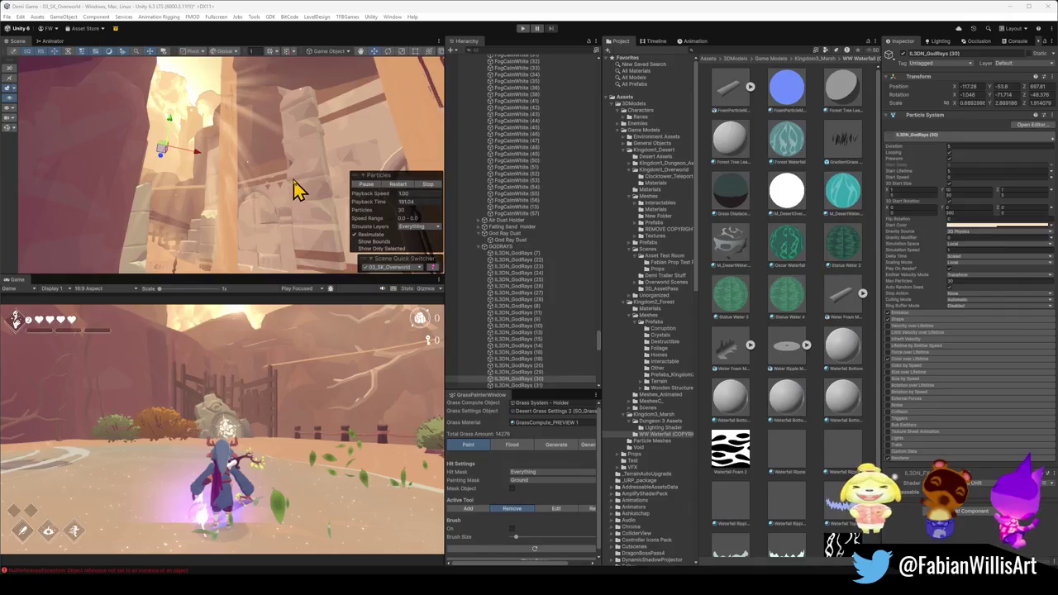
mouse_move(270, 203)
left_mouse_down()
mouse_move(130, 138)
mouse_move(229, 156)
mouse_move(174, 208)
mouse_move(249, 247)
mouse_move(256, 236)
mouse_move(255, 250)
left_mouse_up()
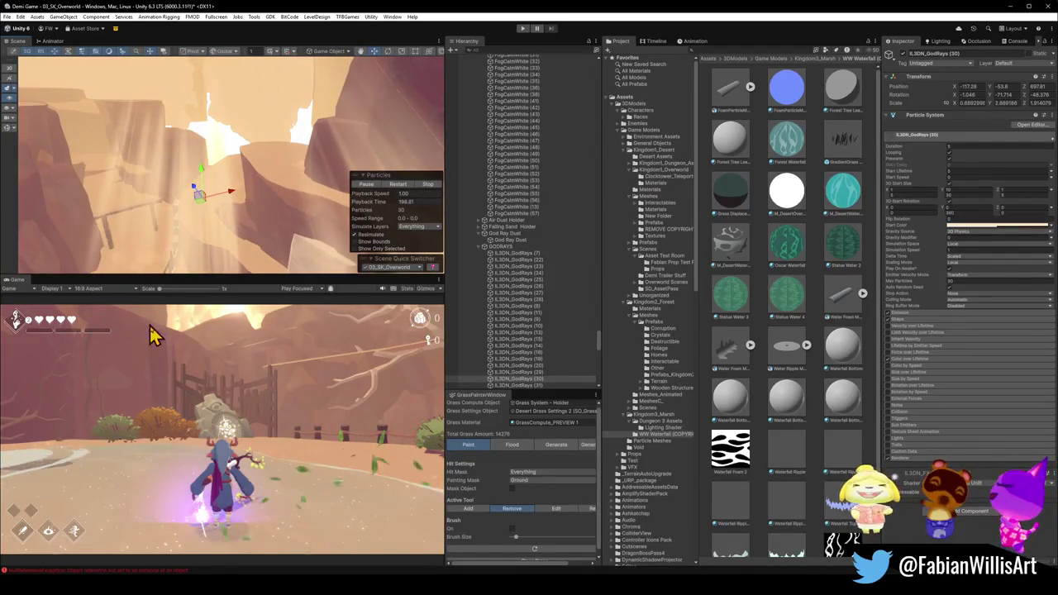
mouse_move(177, 237)
left_mouse_down()
mouse_move(146, 224)
mouse_move(165, 243)
mouse_move(221, 157)
mouse_move(167, 147)
mouse_move(208, 146)
mouse_move(196, 107)
mouse_move(203, 66)
mouse_move(179, 41)
mouse_move(205, 124)
left_mouse_up()
key("x")
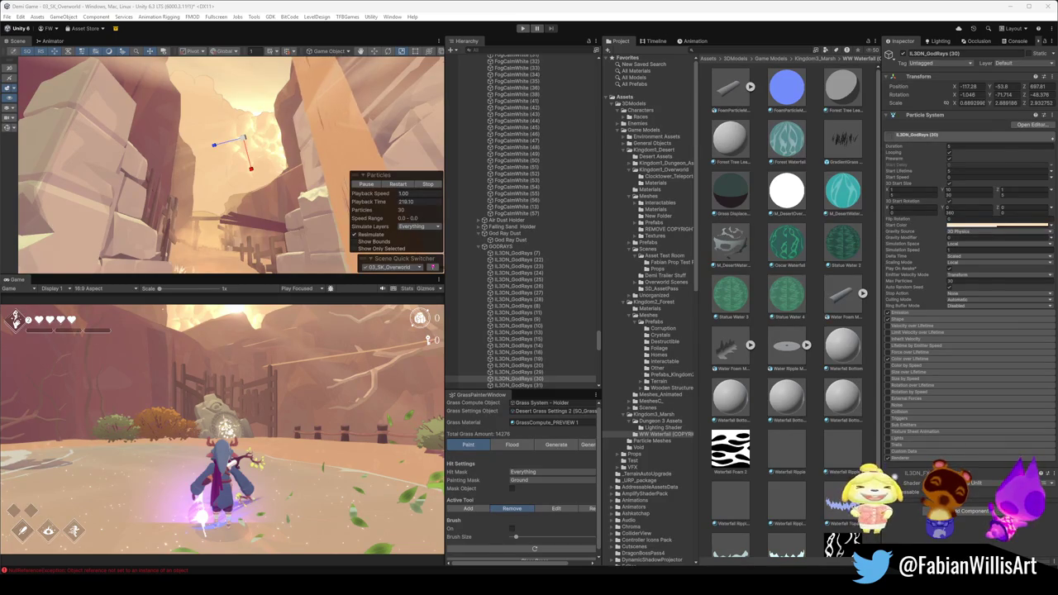
mouse_move(405, 157)
left_mouse_down()
mouse_move(306, 200)
mouse_move(322, 207)
mouse_move(240, 237)
mouse_move(207, 231)
mouse_move(217, 177)
mouse_move(222, 202)
left_mouse_up()
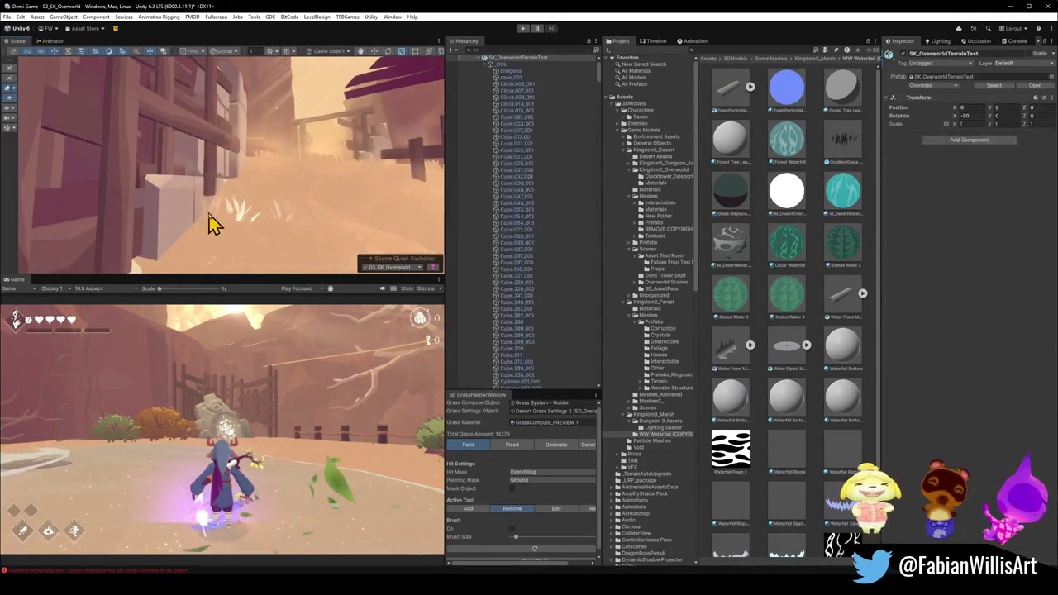
Select Cube.042 to inspect its M_skArchitecture material and view the rock wall.
left_click(221, 219)
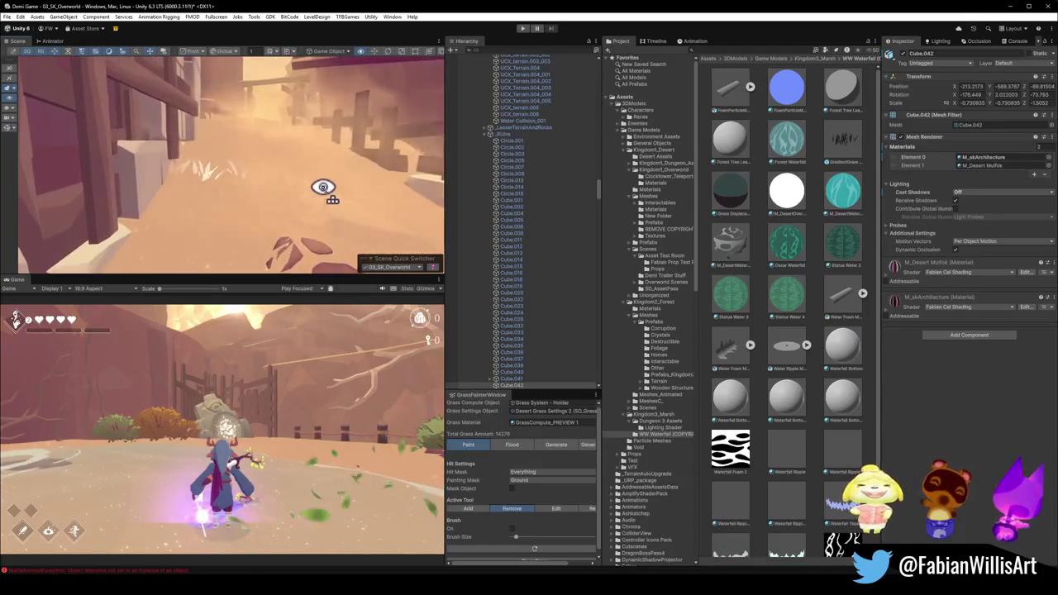
mouse_move(250, 186)
left_mouse_down()
mouse_move(510, 212)
mouse_move(557, 196)
mouse_move(264, 177)
mouse_move(322, 158)
mouse_move(248, 135)
mouse_move(151, 134)
mouse_move(245, 165)
mouse_move(187, 173)
mouse_move(215, 203)
mouse_move(210, 226)
mouse_move(200, 195)
mouse_move(342, 195)
mouse_move(398, 158)
mouse_move(439, 156)
mouse_move(439, 182)
mouse_move(465, 187)
left_mouse_up()
mouse_move(246, 158)
left_mouse_down()
mouse_move(314, 167)
mouse_move(147, 158)
mouse_move(328, 170)
mouse_move(390, 186)
mouse_move(245, 189)
mouse_move(282, 191)
mouse_move(281, 168)
mouse_move(374, 195)
mouse_move(229, 151)
mouse_move(146, 141)
mouse_move(46, 182)
mouse_move(189, 212)
mouse_move(71, 174)
mouse_move(338, 209)
mouse_move(160, 146)
mouse_move(104, 168)
mouse_move(248, 204)
mouse_move(180, 197)
mouse_move(200, 203)
left_mouse_up()
Deactivate Ground Sphere (1) through (5) so the white dome disappears.
left_click(227, 202)
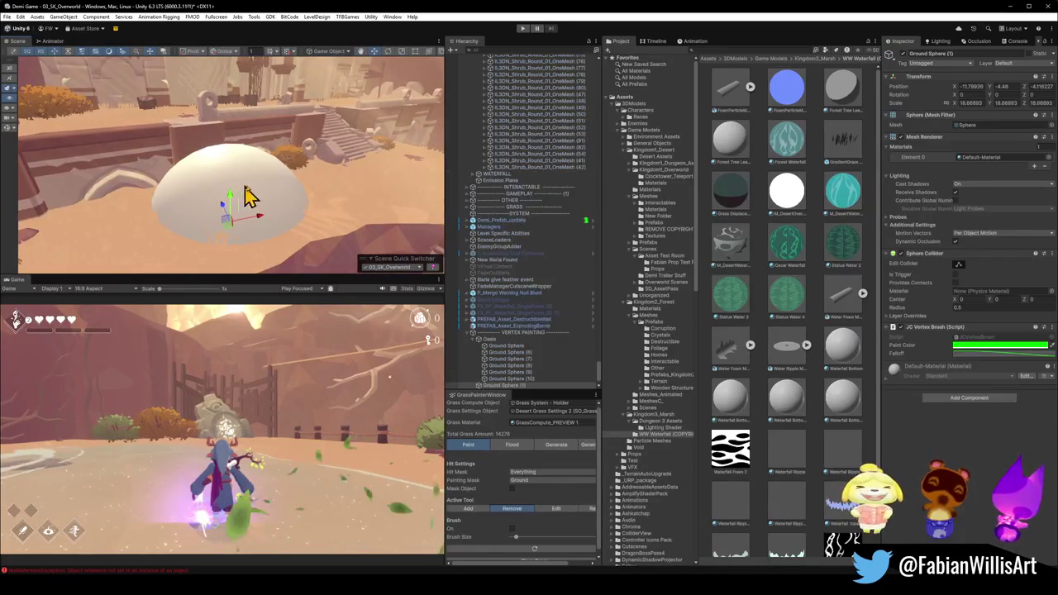
scroll(548, 360, "down", 2)
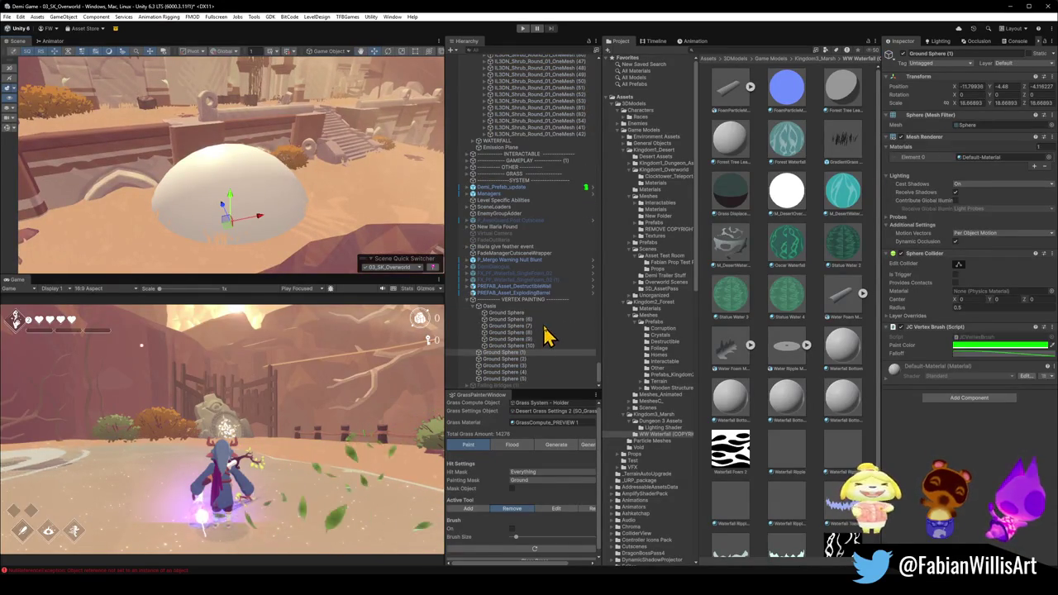
left_click(505, 378, "shift")
left_click(899, 53)
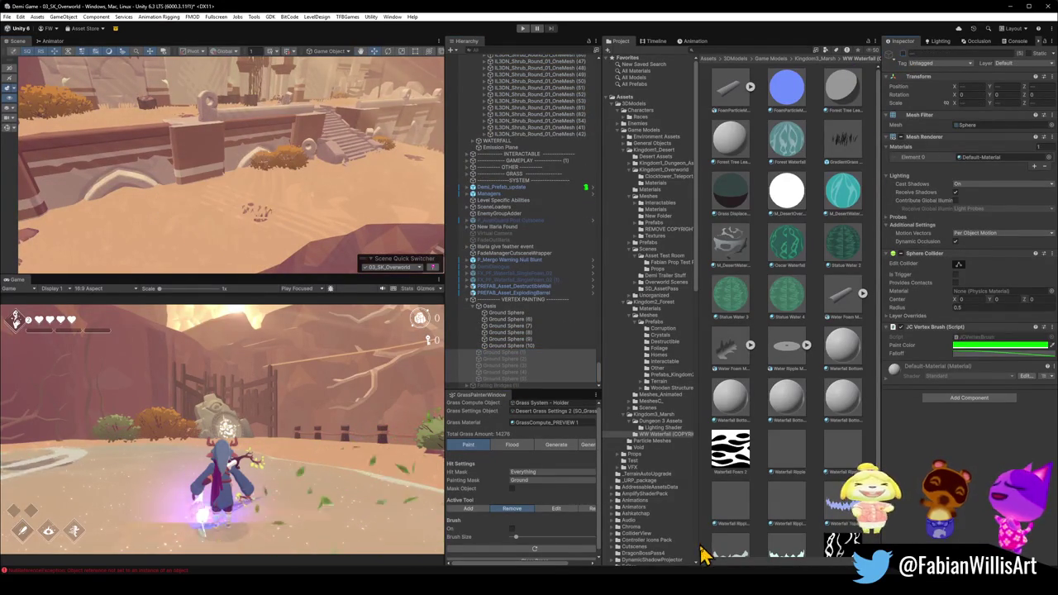
left_click(755, 506)
Fly to the stone arches and select the orange shrub.
mouse_move(208, 184)
left_mouse_down()
mouse_move(405, 183)
mouse_move(439, 141)
mouse_move(301, 120)
mouse_move(217, 137)
mouse_move(135, 193)
mouse_move(121, 161)
left_mouse_up()
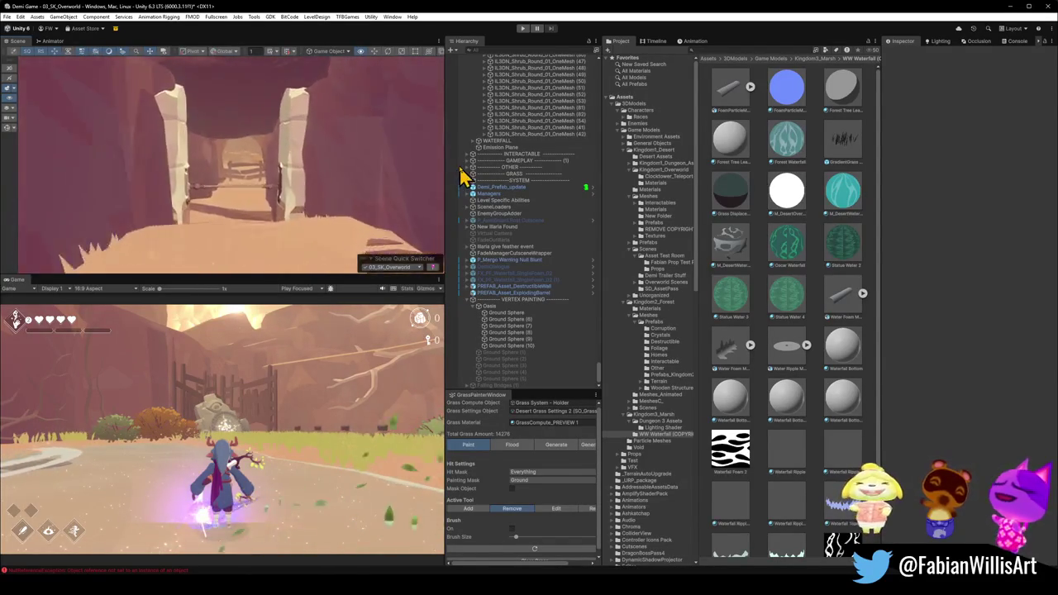
left_click_drag(441, 169, 425, 162)
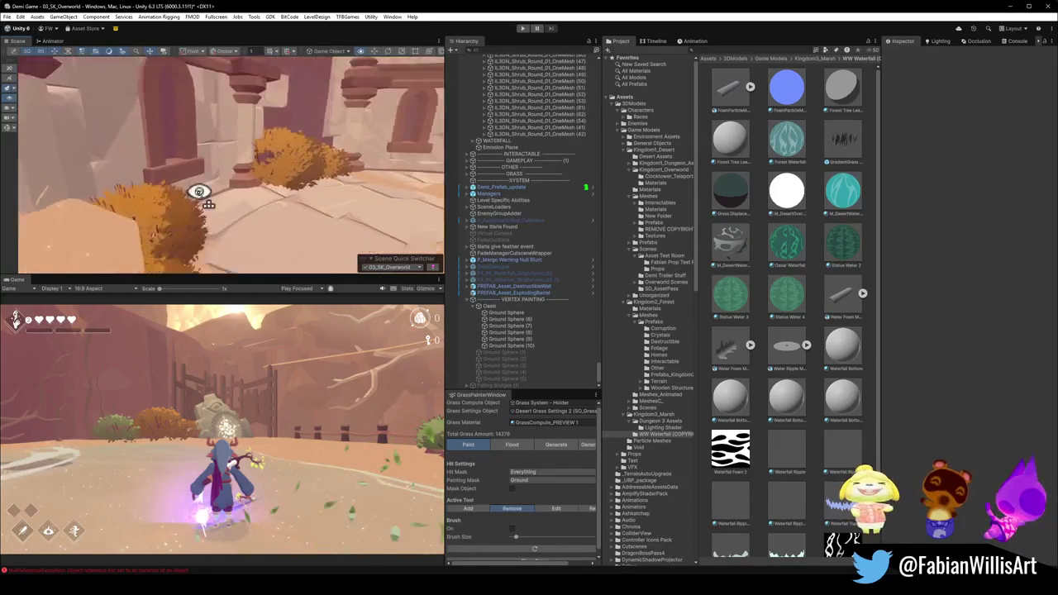
left_click(223, 228)
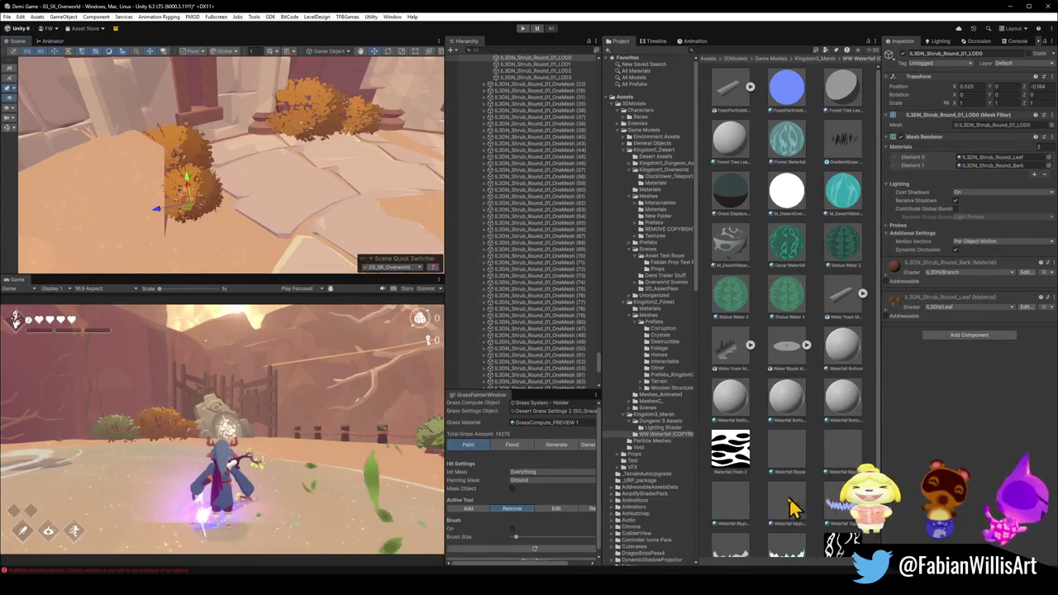
Nudge shrub IL3DN_Shrub_Round_01_OneMesh (21) to X 21.77, Z -210.32.
left_click(751, 505)
left_click_drag(88, 160, 152, 177)
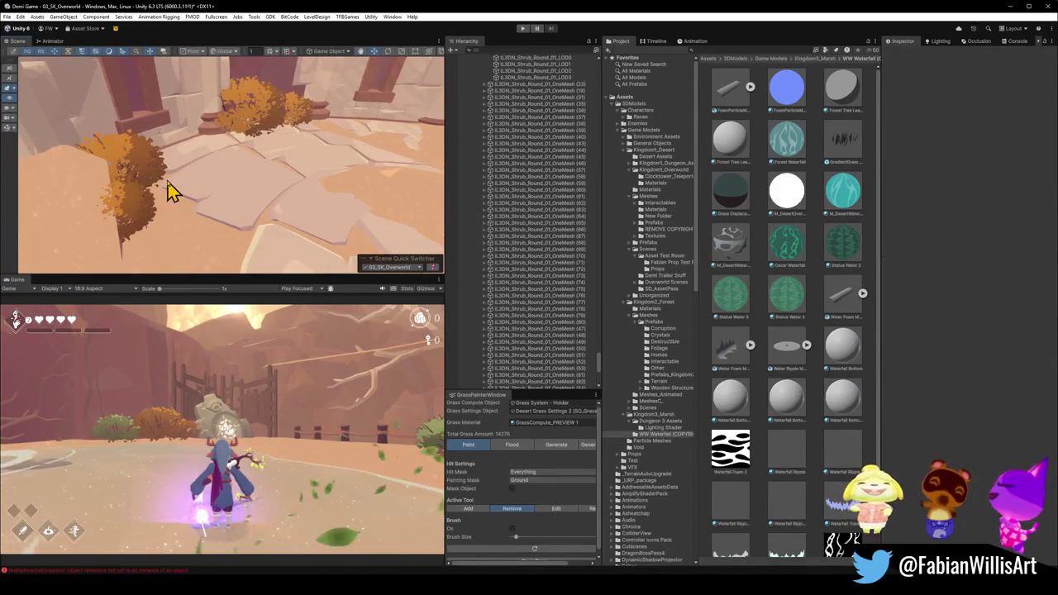
left_click(170, 190)
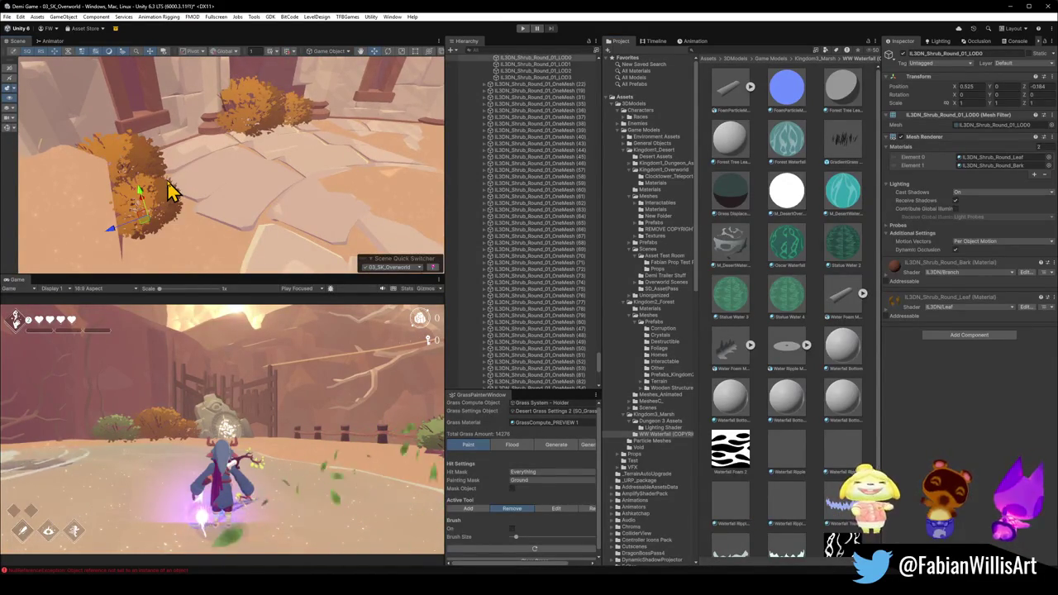
left_click(196, 200)
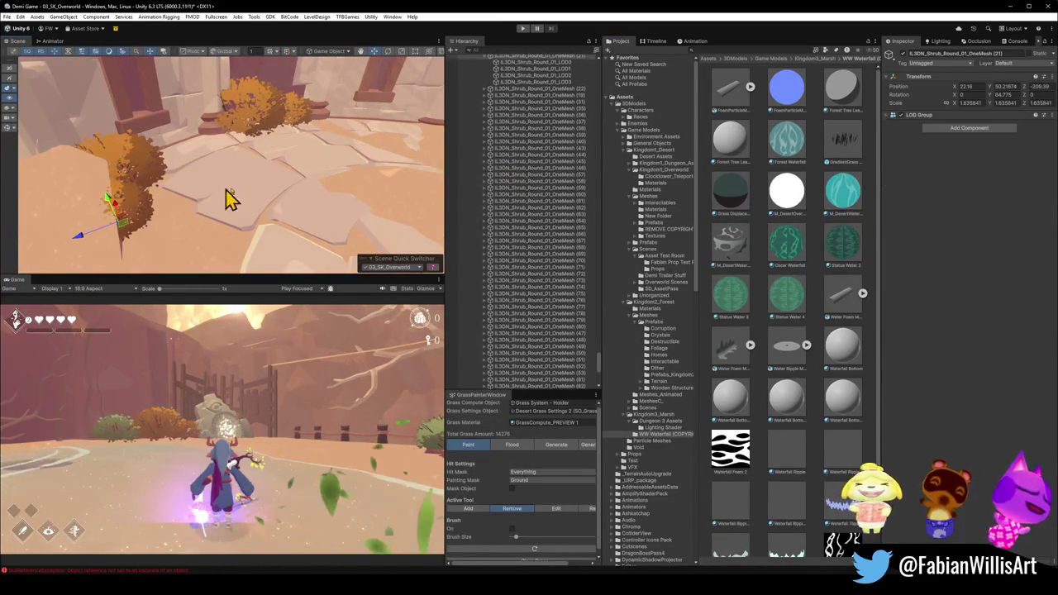
left_click_drag(129, 230, 160, 223)
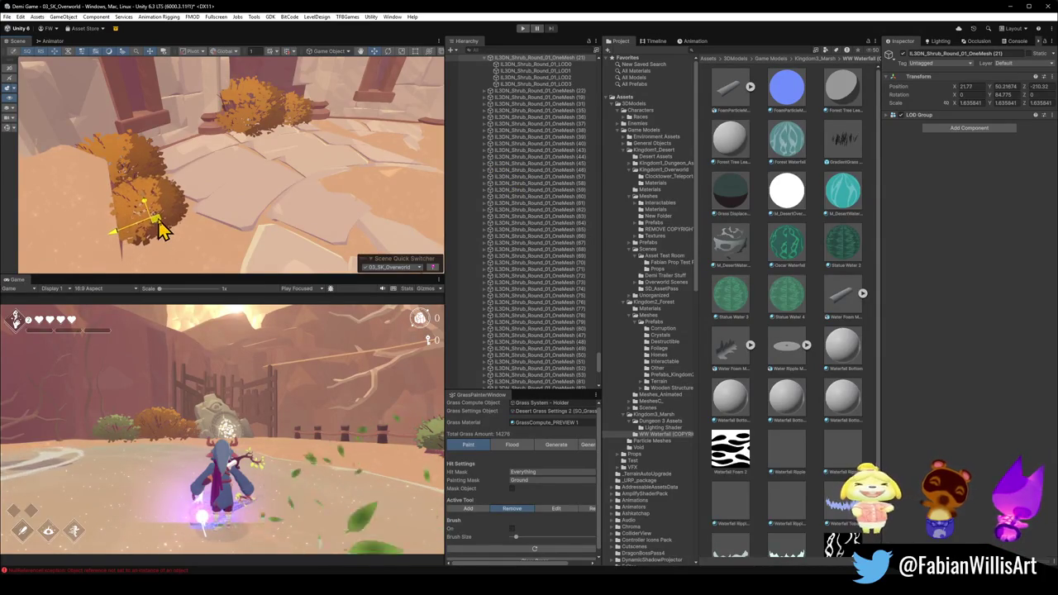
left_click(763, 500)
mouse_move(78, 208)
left_mouse_down()
mouse_move(286, 140)
mouse_move(206, 137)
mouse_move(262, 137)
mouse_move(300, 170)
mouse_move(402, 174)
mouse_move(333, 196)
left_mouse_up()
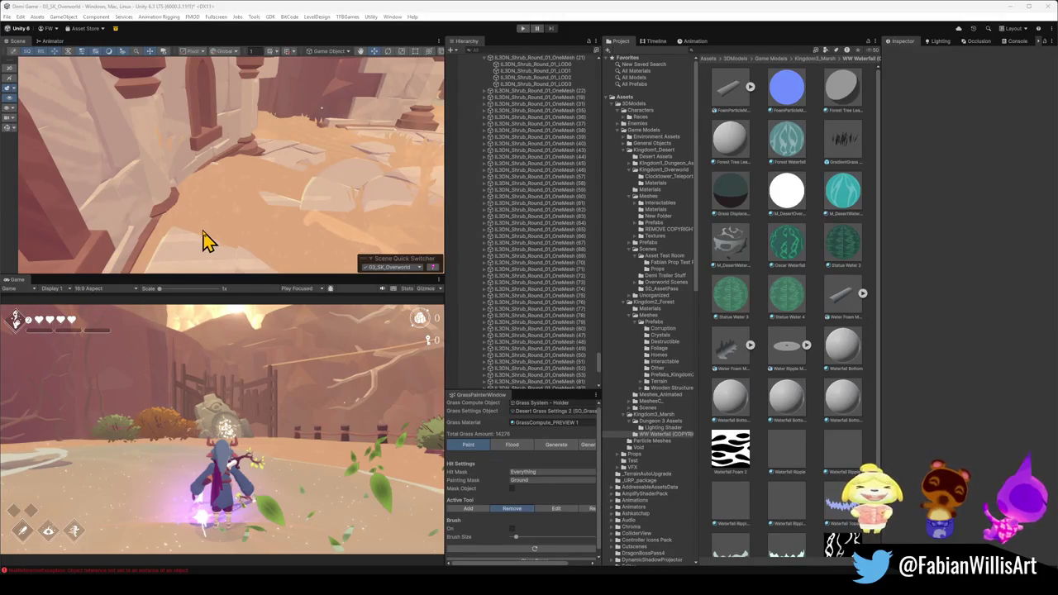
mouse_move(213, 229)
left_mouse_down()
mouse_move(289, 193)
mouse_move(196, 184)
mouse_move(241, 181)
left_mouse_up()
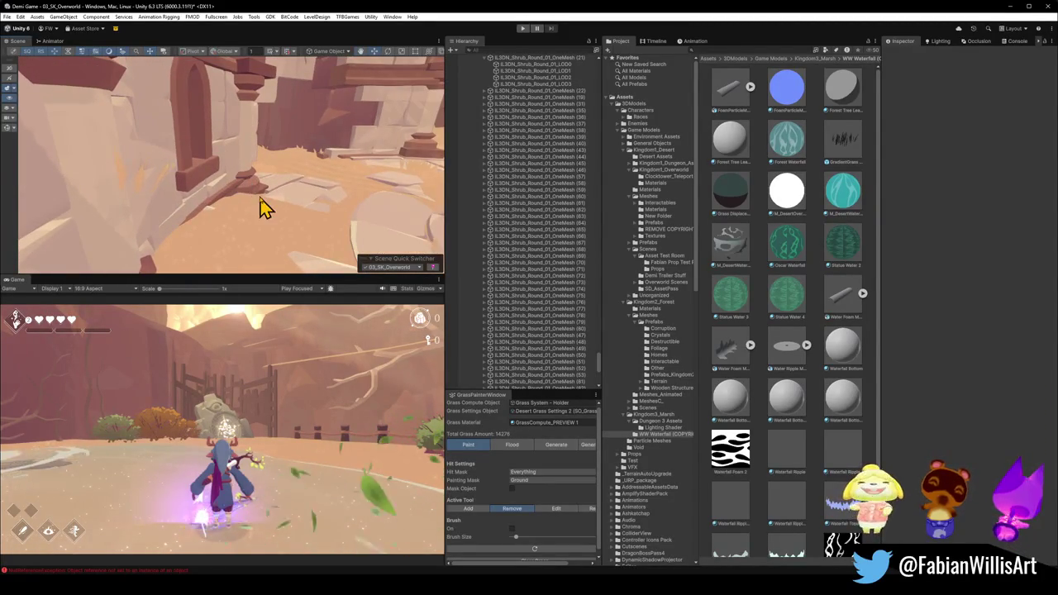
mouse_move(253, 234)
left_mouse_down()
mouse_move(347, 184)
mouse_move(182, 199)
mouse_move(385, 189)
mouse_move(275, 184)
mouse_move(290, 177)
mouse_move(293, 196)
left_mouse_up()
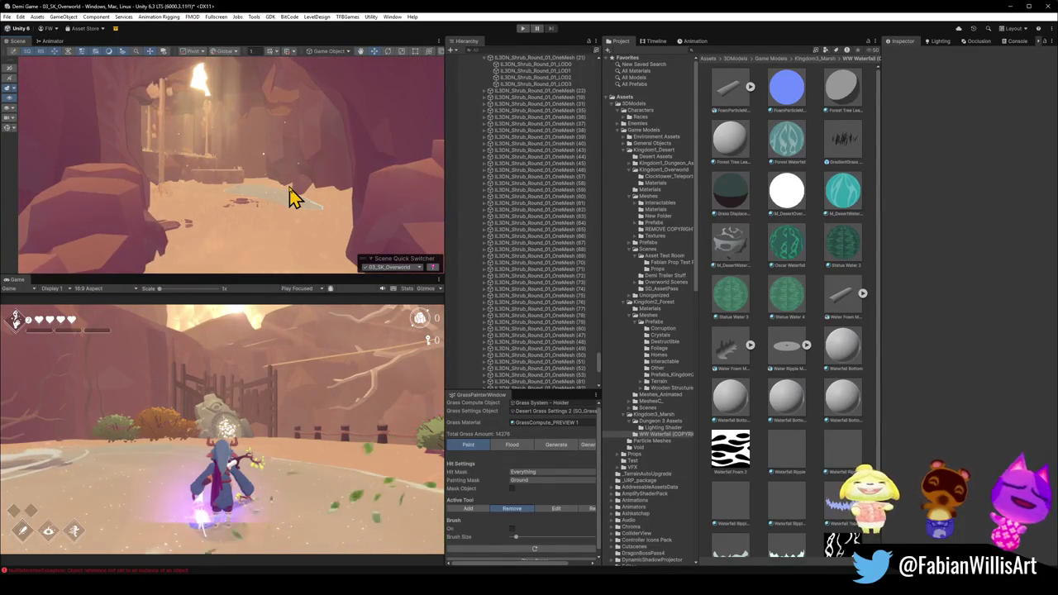
mouse_move(224, 201)
left_mouse_down()
mouse_move(396, 172)
mouse_move(455, 189)
mouse_move(212, 182)
mouse_move(353, 177)
mouse_move(152, 192)
left_mouse_up()
mouse_move(337, 189)
left_mouse_down()
mouse_move(418, 179)
mouse_move(460, 189)
mouse_move(430, 168)
mouse_move(124, 194)
mouse_move(171, 189)
mouse_move(165, 170)
mouse_move(234, 214)
left_mouse_up()
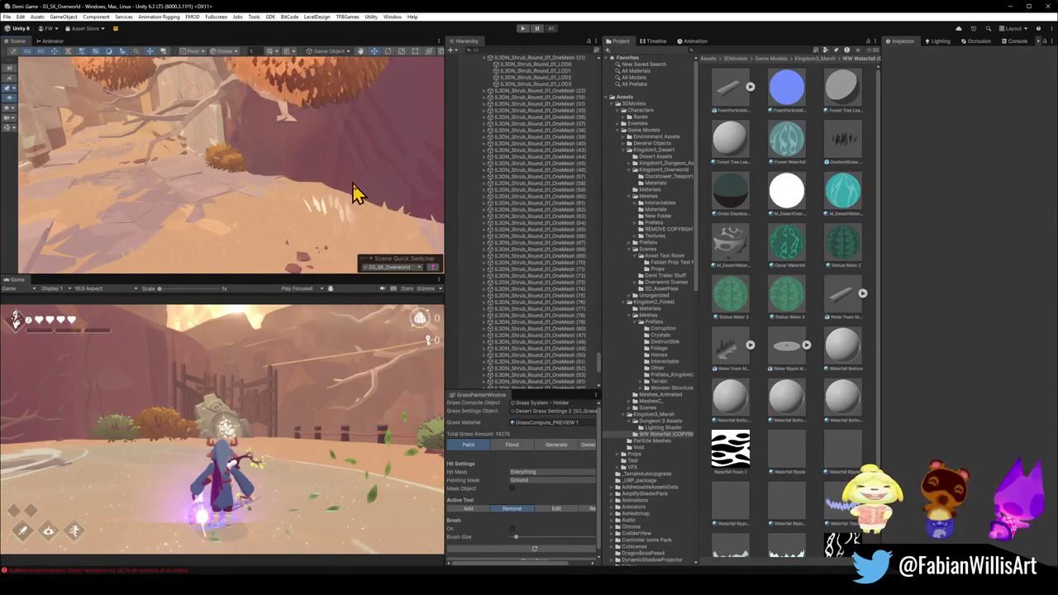
left_click(248, 222)
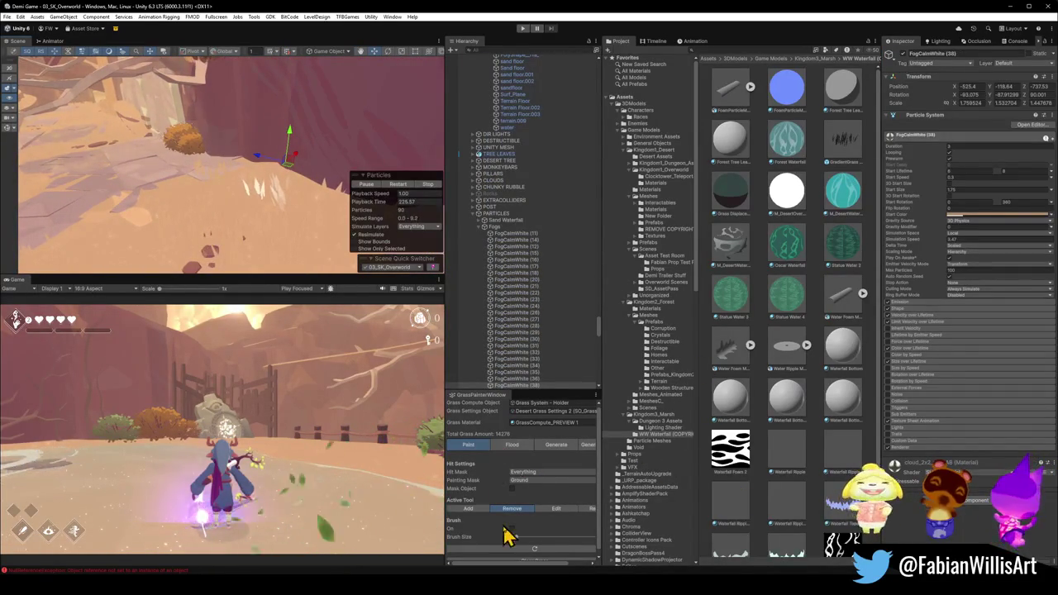
Select FogCalmWhite (38), then the sandfloor mesh with its SK_GroundSplat material.
left_click(269, 208)
mouse_move(314, 231)
left_mouse_down()
mouse_move(232, 165)
mouse_move(239, 177)
mouse_move(273, 165)
mouse_move(284, 179)
mouse_move(369, 184)
left_mouse_up()
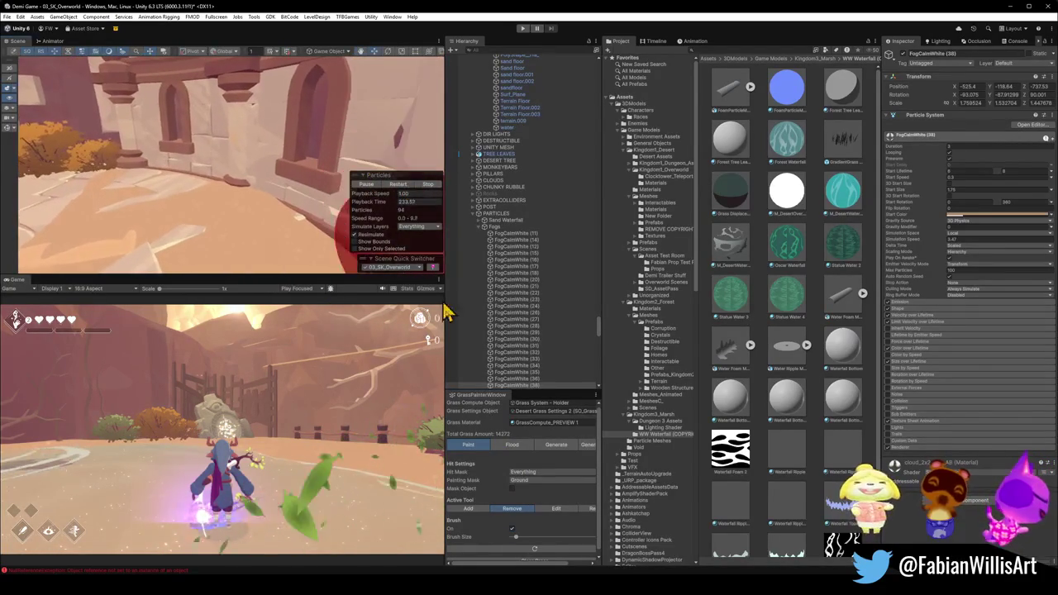
left_click(258, 232)
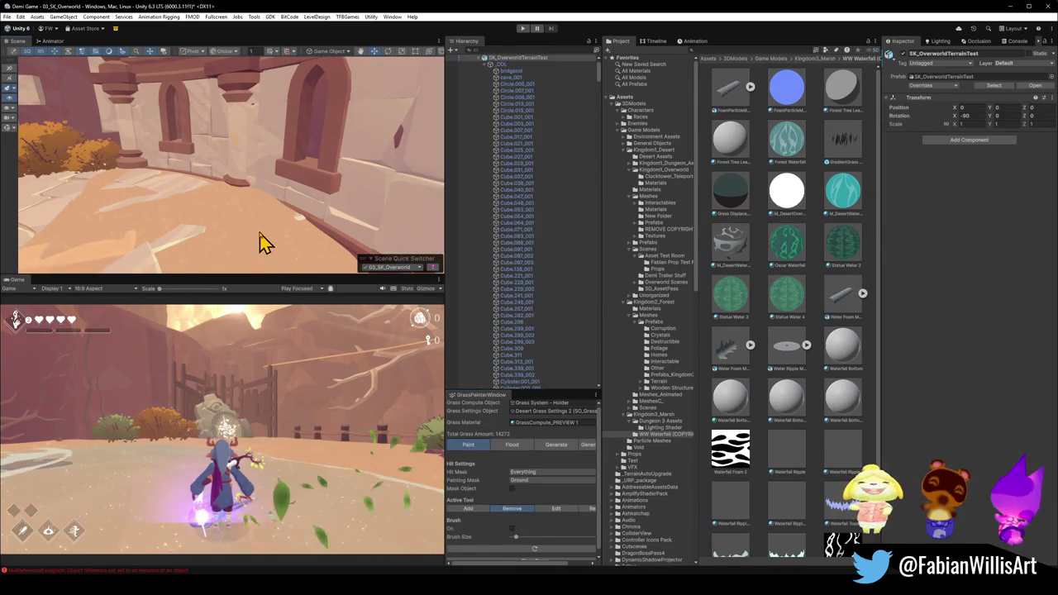
Toggle the grass brush on and off, fly through the canyon, and select the orange Leaves (34) bush.
left_click(512, 529)
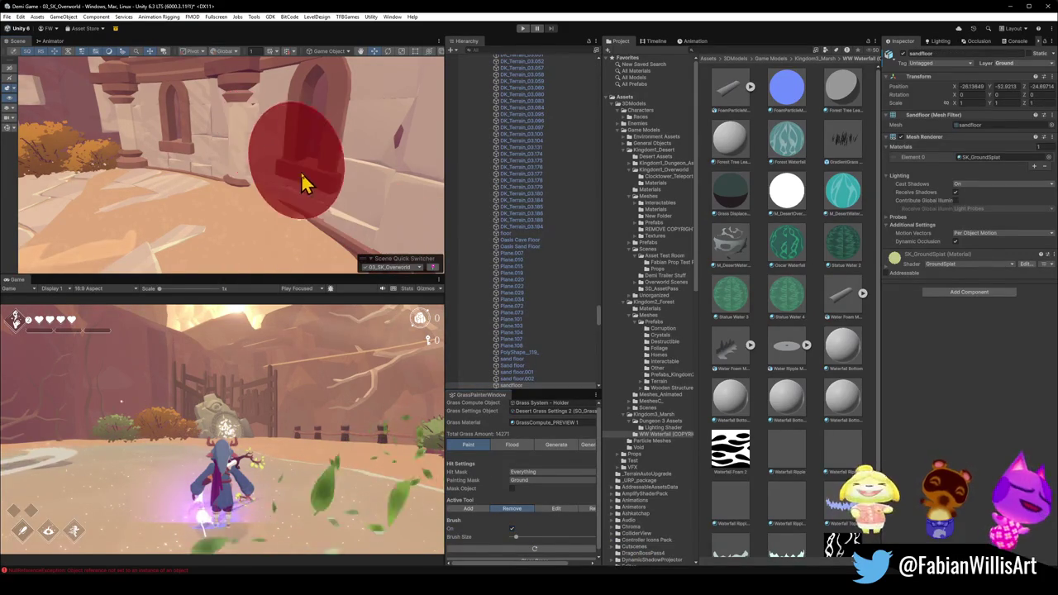
left_click(513, 529)
mouse_move(266, 184)
left_mouse_down()
mouse_move(33, 158)
mouse_move(99, 161)
left_mouse_up()
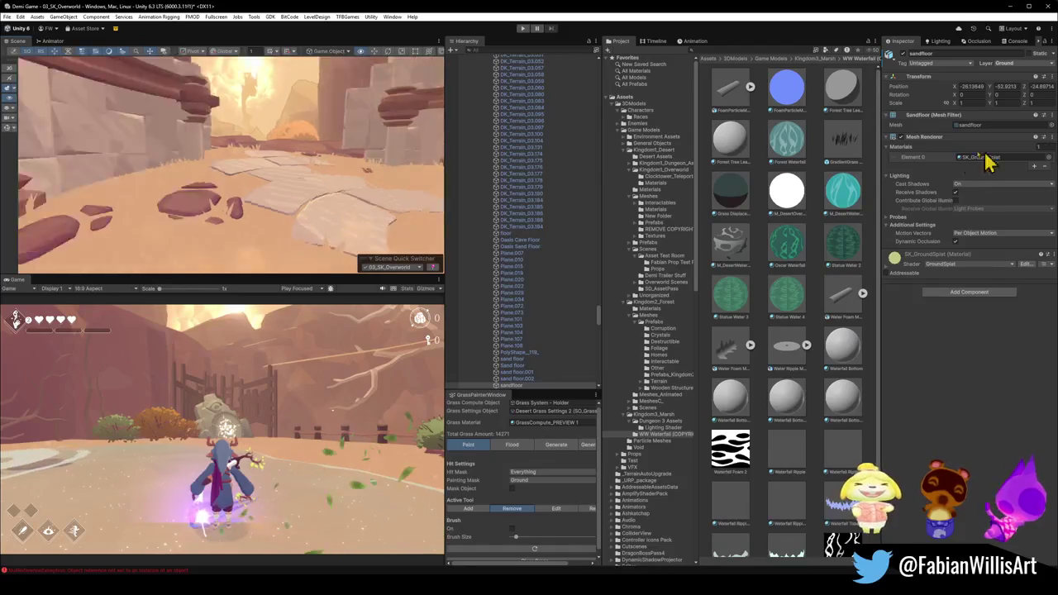
mouse_move(793, 142)
left_mouse_down()
mouse_move(815, 152)
mouse_move(243, 137)
mouse_move(272, 141)
mouse_move(260, 169)
left_mouse_up()
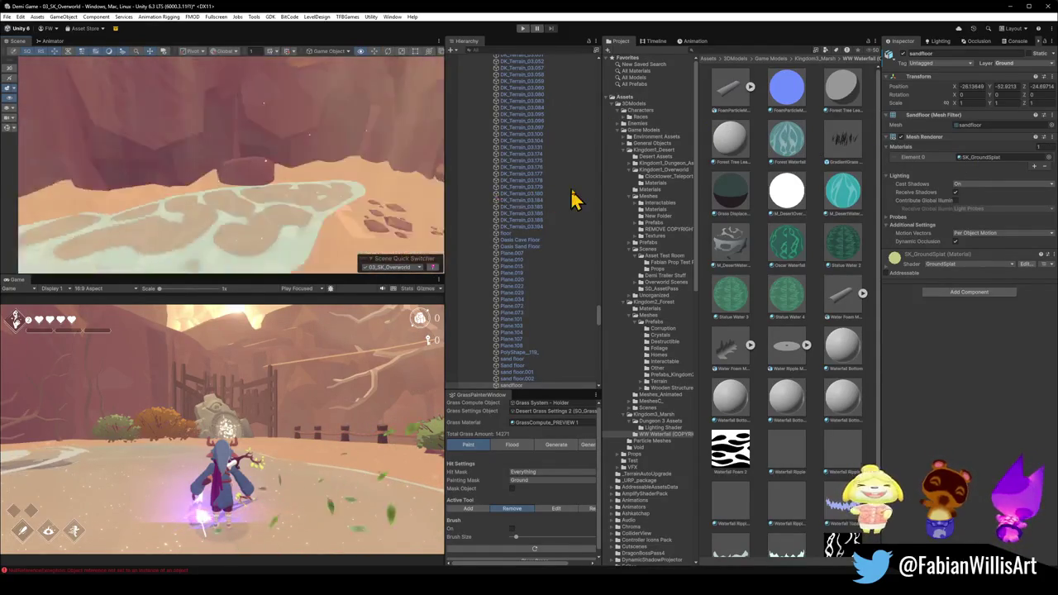
mouse_move(342, 168)
left_mouse_down()
mouse_move(236, 143)
mouse_move(278, 140)
mouse_move(264, 139)
mouse_move(344, 156)
mouse_move(254, 158)
mouse_move(472, 201)
mouse_move(259, 144)
mouse_move(309, 130)
mouse_move(330, 94)
mouse_move(59, 125)
mouse_move(207, 123)
mouse_move(314, 95)
mouse_move(242, 83)
mouse_move(237, 104)
mouse_move(289, 132)
mouse_move(243, 130)
mouse_move(173, 178)
left_mouse_up()
left_click(163, 205)
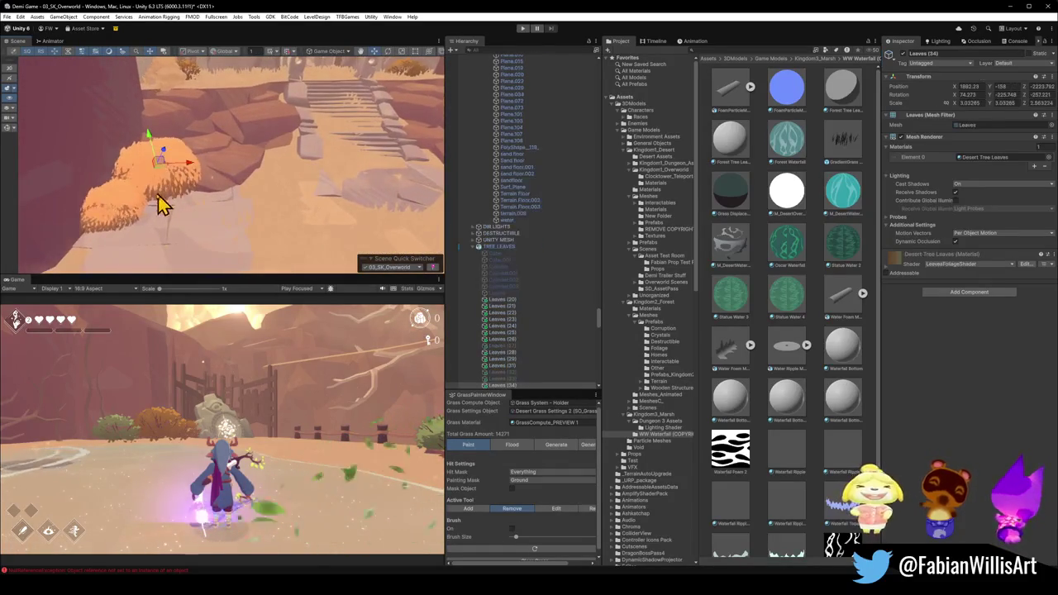
Select shrub OneMesh (83) on the rock ledge among the Brown Bush shrubs.
left_click(116, 219, "shift")
left_click(198, 208)
mouse_move(264, 213)
left_mouse_down()
mouse_move(273, 146)
mouse_move(266, 158)
mouse_move(177, 180)
left_mouse_up()
left_click(178, 180)
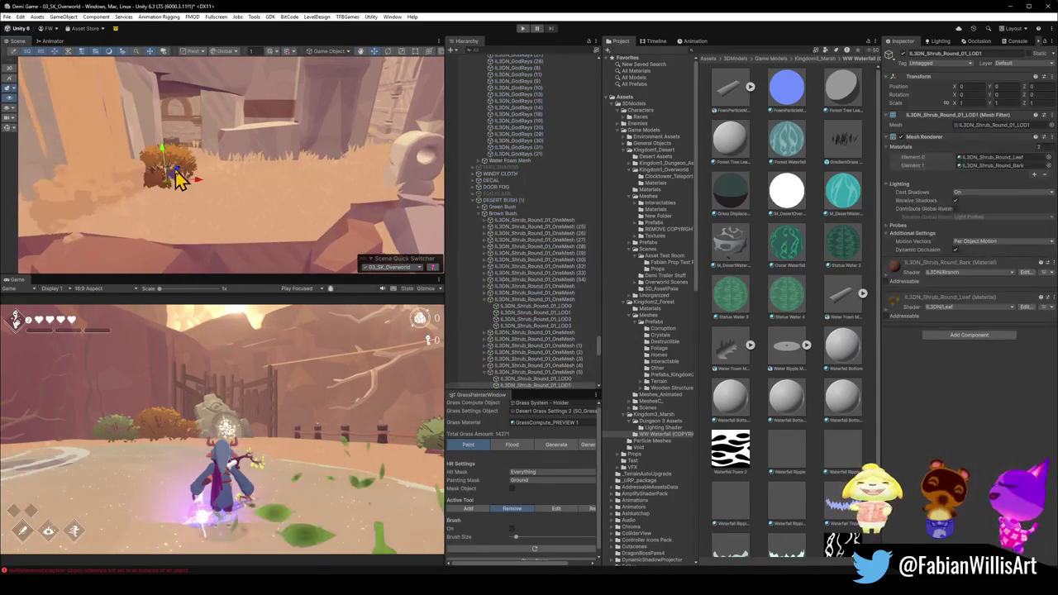
left_click(177, 171)
left_click(281, 208)
mouse_move(303, 206)
left_mouse_down()
mouse_move(166, 189)
mouse_move(252, 207)
mouse_move(346, 188)
mouse_move(371, 194)
left_mouse_up()
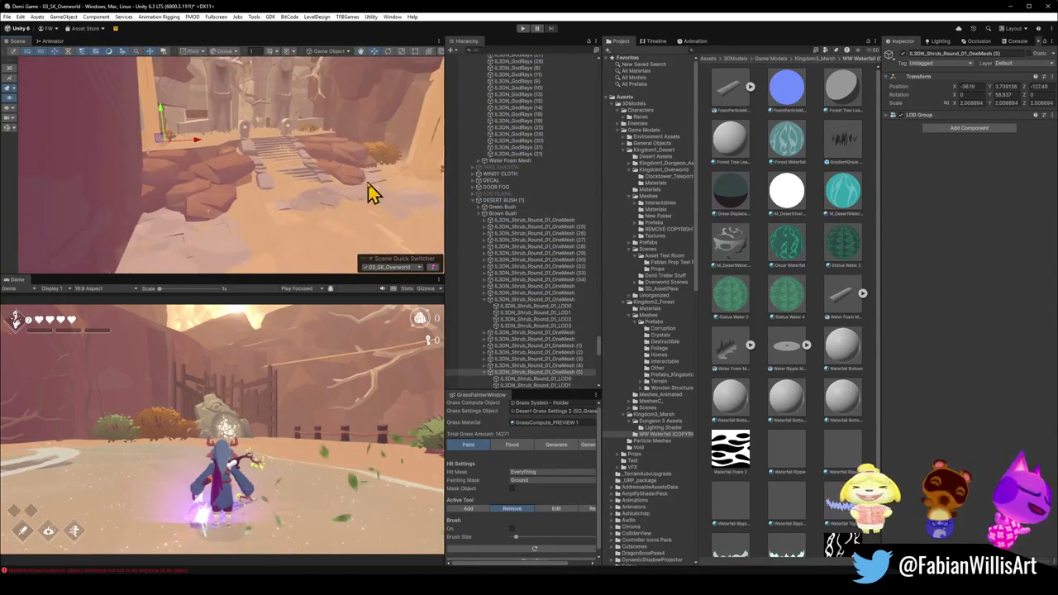
left_click(239, 199)
left_click_drag(239, 198, 236, 211)
Move OneMesh (83) along the ledge and add a smaller duplicate, OneMesh (84), beside it.
mouse_move(335, 144)
left_mouse_down()
mouse_move(255, 172)
mouse_move(308, 165)
left_mouse_up()
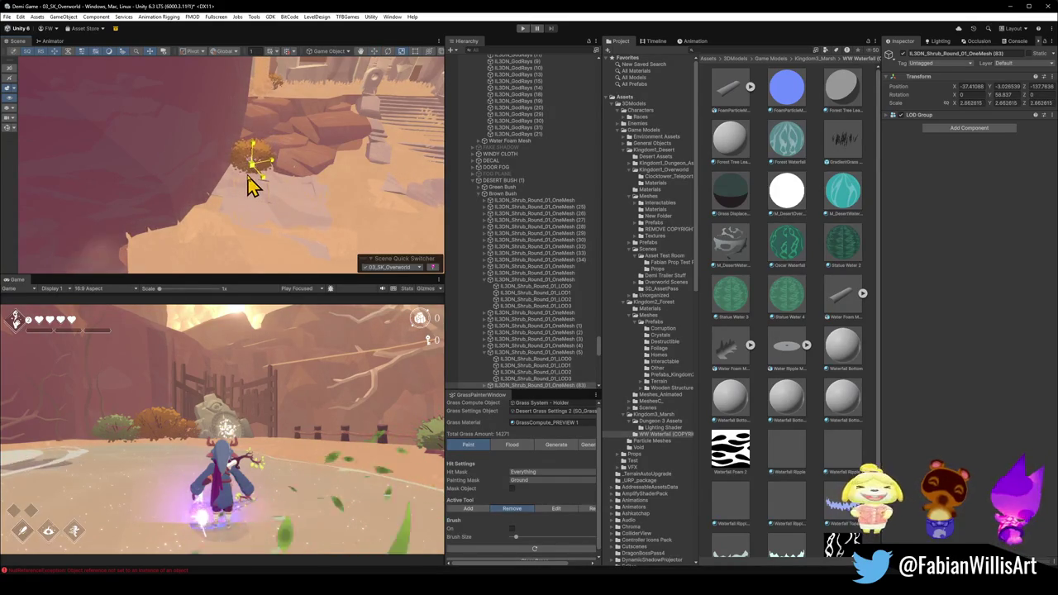
key("ctrl+d")
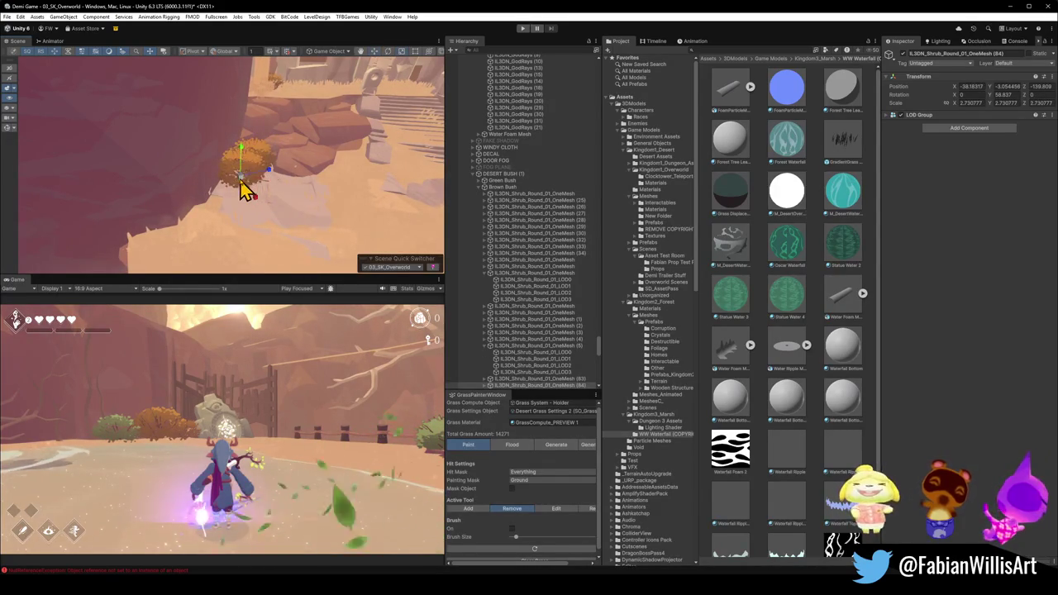
mouse_move(242, 181)
left_mouse_down()
mouse_move(230, 190)
mouse_move(269, 179)
mouse_move(252, 167)
mouse_move(238, 176)
left_mouse_up()
mouse_move(165, 185)
left_mouse_down()
mouse_move(168, 194)
mouse_move(342, 146)
mouse_move(425, 154)
mouse_move(220, 141)
mouse_move(205, 130)
mouse_move(246, 145)
left_mouse_up()
mouse_move(305, 154)
left_mouse_down()
mouse_move(366, 138)
mouse_move(207, 151)
mouse_move(87, 143)
mouse_move(300, 168)
mouse_move(187, 152)
mouse_move(249, 164)
mouse_move(217, 175)
mouse_move(305, 163)
mouse_move(182, 167)
mouse_move(187, 151)
mouse_move(323, 175)
mouse_move(380, 165)
mouse_move(395, 149)
mouse_move(466, 153)
mouse_move(288, 138)
mouse_move(78, 141)
mouse_move(394, 156)
left_mouse_up()
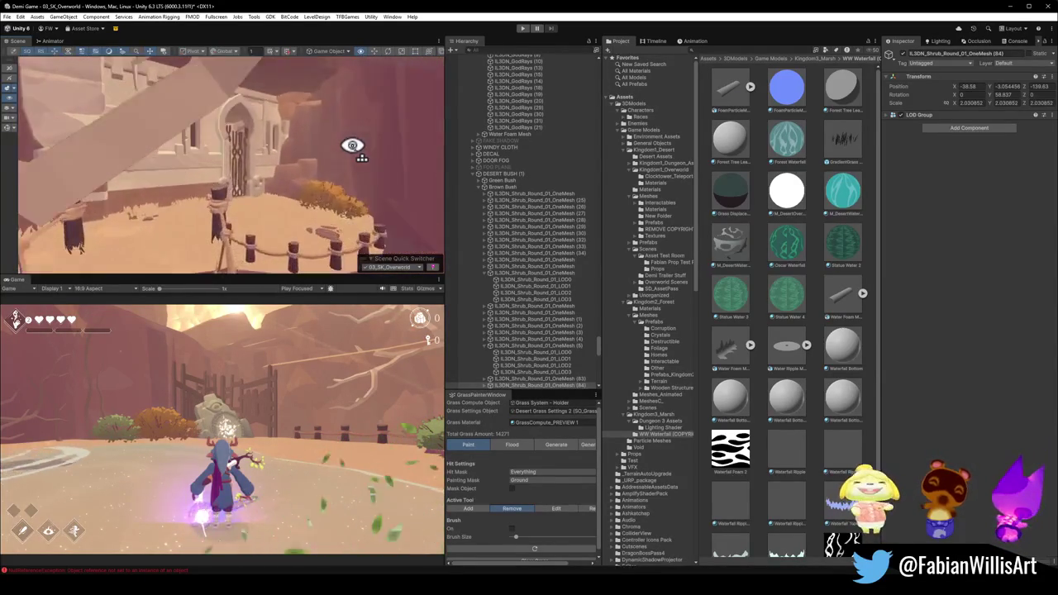
mouse_move(111, 131)
left_mouse_down()
mouse_move(104, 137)
mouse_move(147, 168)
mouse_move(252, 180)
mouse_move(156, 165)
mouse_move(239, 187)
mouse_move(290, 221)
mouse_move(364, 227)
mouse_move(337, 197)
mouse_move(283, 187)
mouse_move(332, 204)
mouse_move(267, 201)
left_mouse_up()
Erase grass from Sand floor.001 with the Grass Painter's Remove brush, leaving 14264.
left_click(322, 165)
left_click_drag(322, 165, 385, 182)
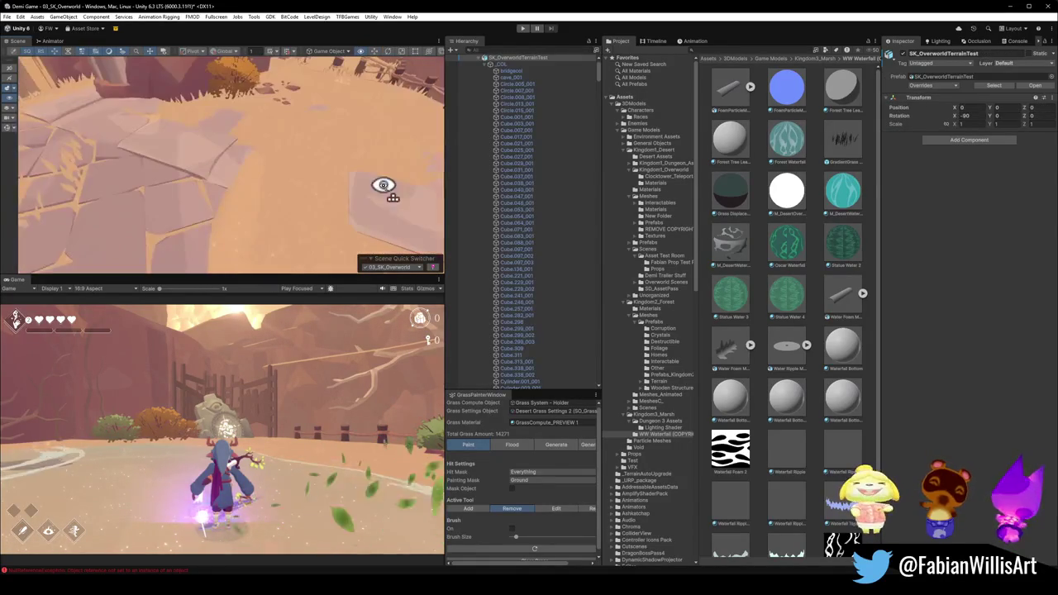
left_click(295, 189)
left_click_drag(312, 198, 203, 170)
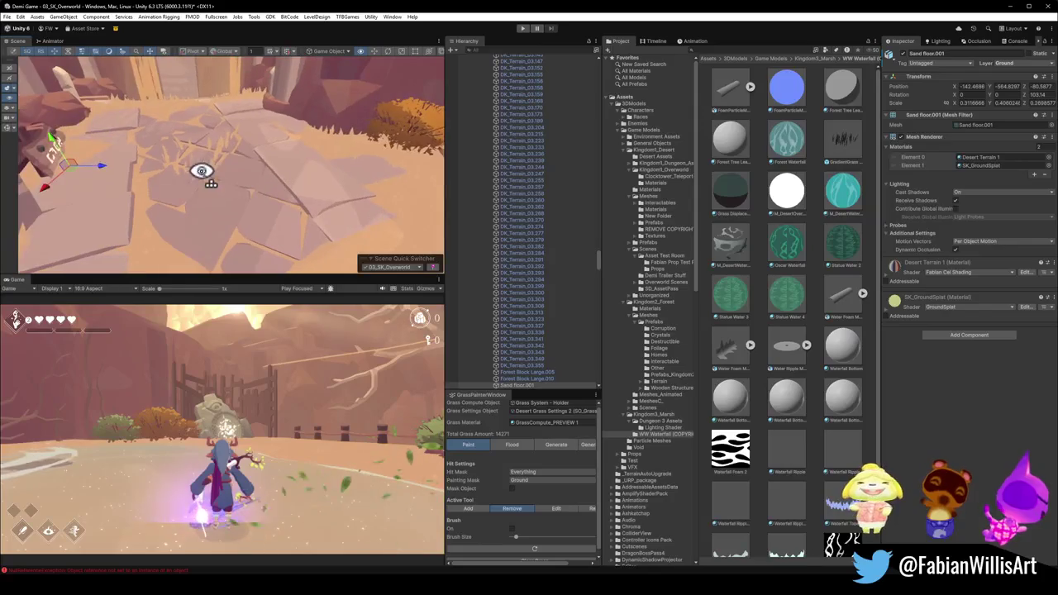
left_click(516, 509)
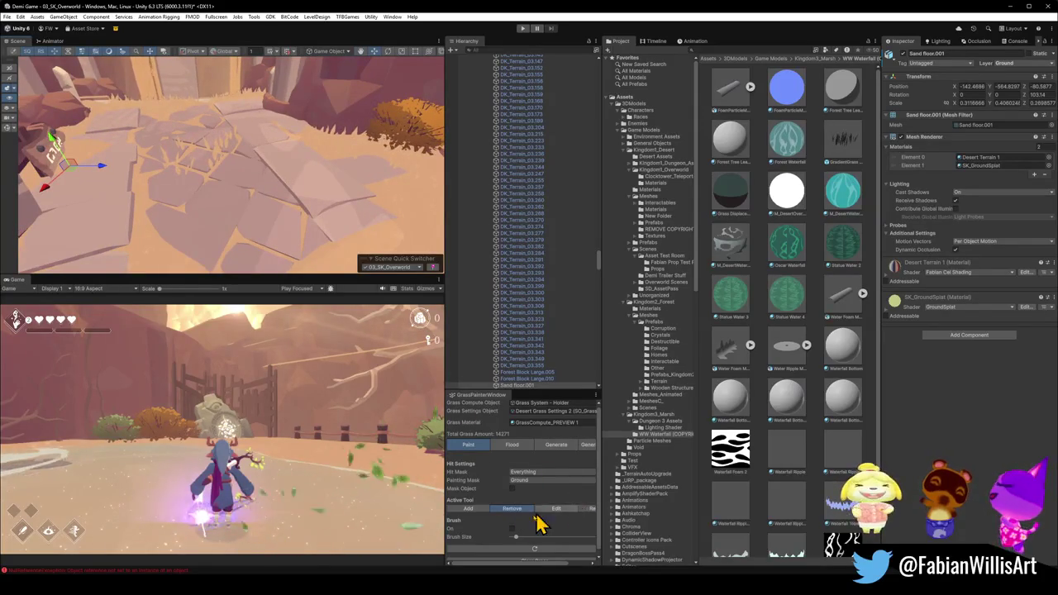
left_click(512, 529)
mouse_move(196, 176)
left_mouse_down()
mouse_move(226, 177)
mouse_move(234, 161)
left_mouse_up()
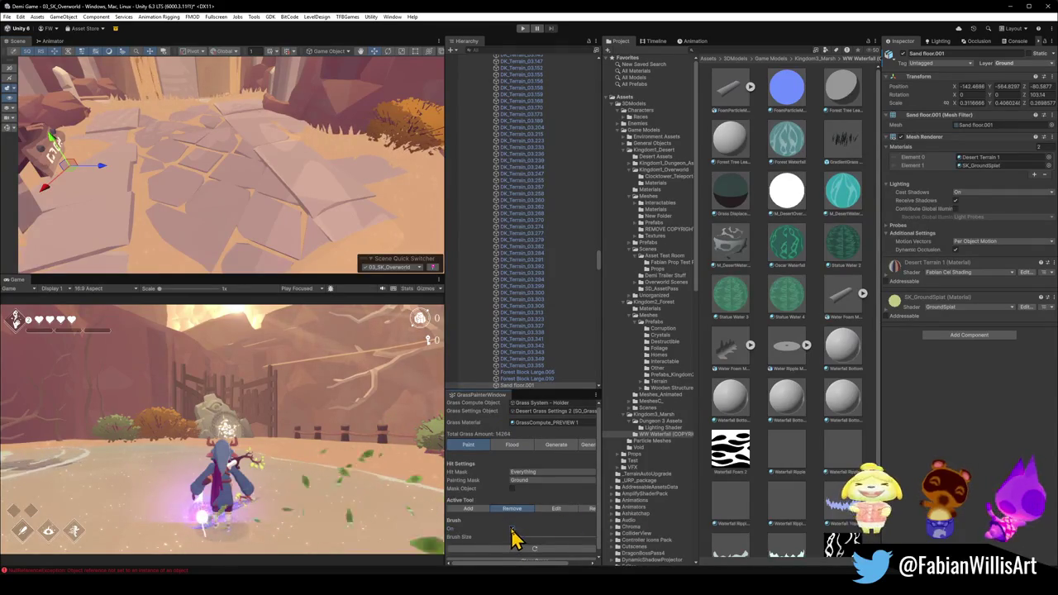
Deselect the floor, fly to the gate and grassy ledges, and select the ground under the cart.
left_click(762, 521)
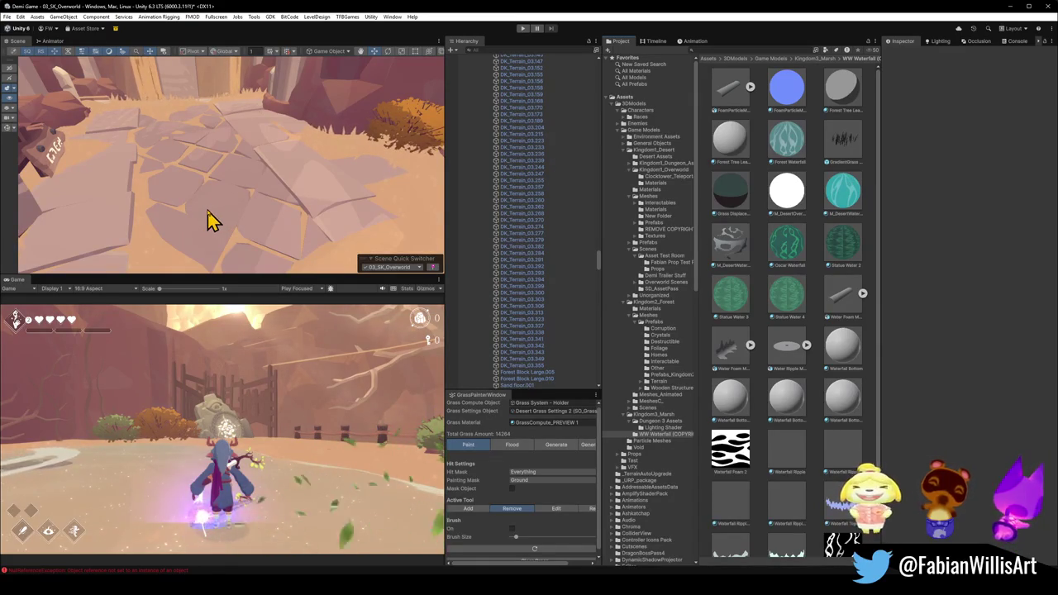
mouse_move(213, 219)
left_mouse_down()
mouse_move(106, 166)
mouse_move(90, 170)
mouse_move(99, 142)
mouse_move(83, 121)
mouse_move(158, 137)
left_mouse_up()
left_click_drag(238, 141, 281, 137)
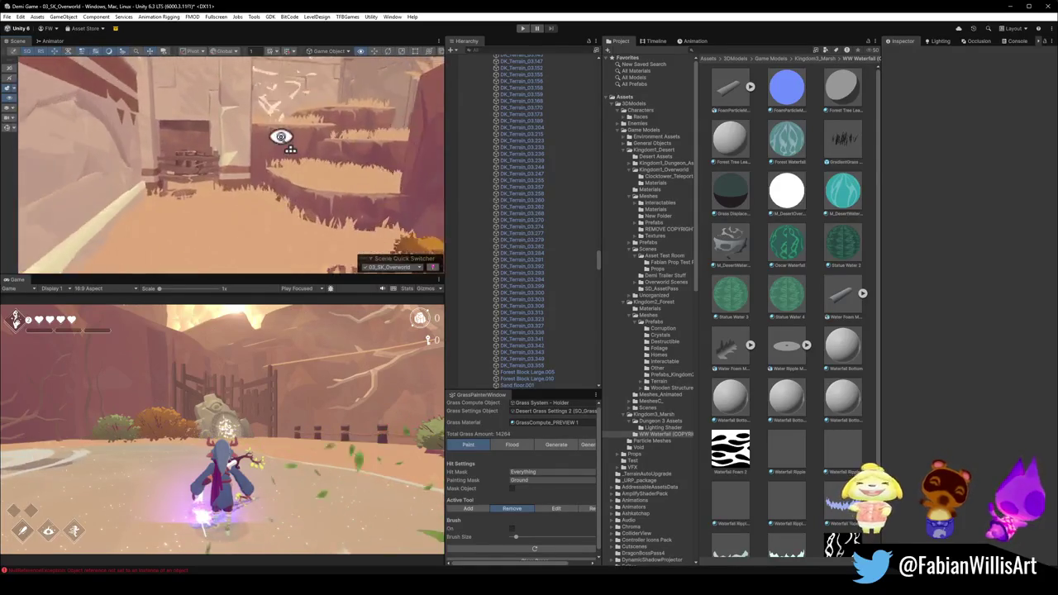
mouse_move(400, 133)
left_mouse_down()
mouse_move(65, 143)
mouse_move(235, 145)
left_mouse_up()
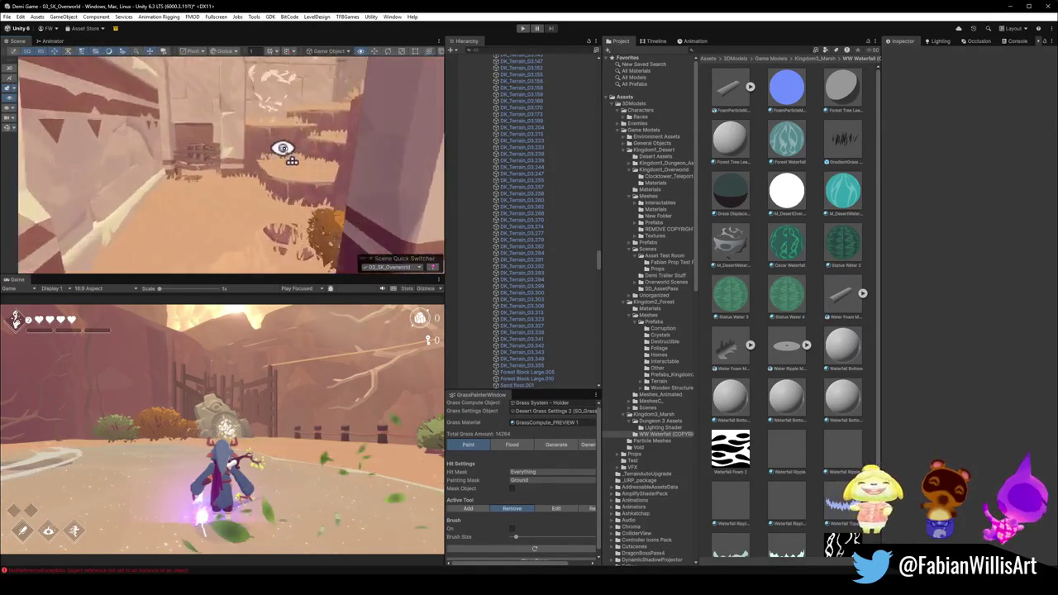
mouse_move(307, 148)
left_mouse_down()
mouse_move(392, 151)
mouse_move(263, 156)
mouse_move(385, 160)
mouse_move(338, 161)
mouse_move(450, 208)
mouse_move(403, 176)
left_mouse_up()
left_click(272, 255)
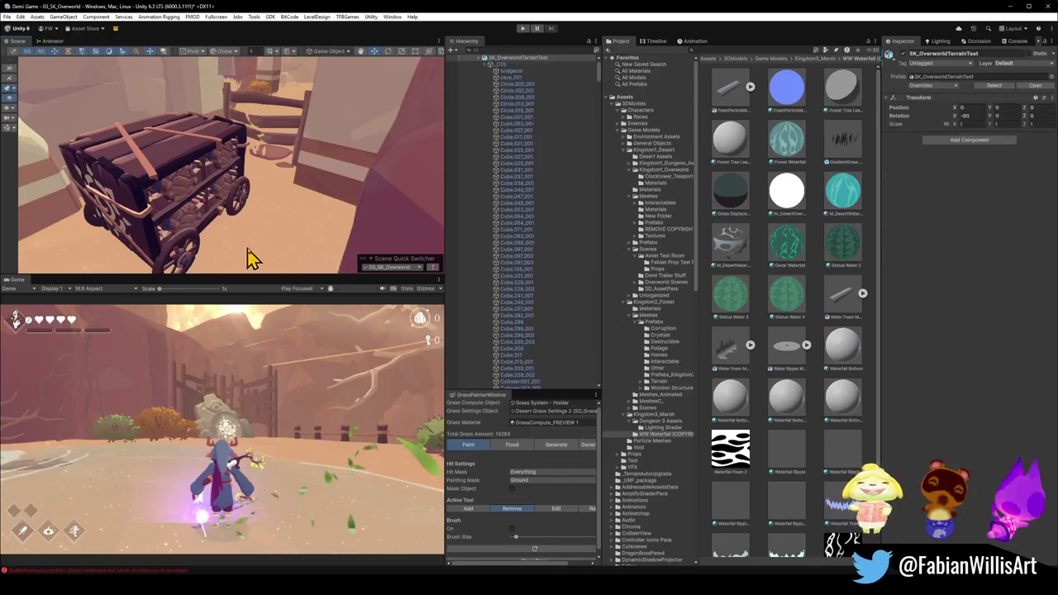
Put sand floor.005 under the cart on the Ground layer.
left_click(268, 263)
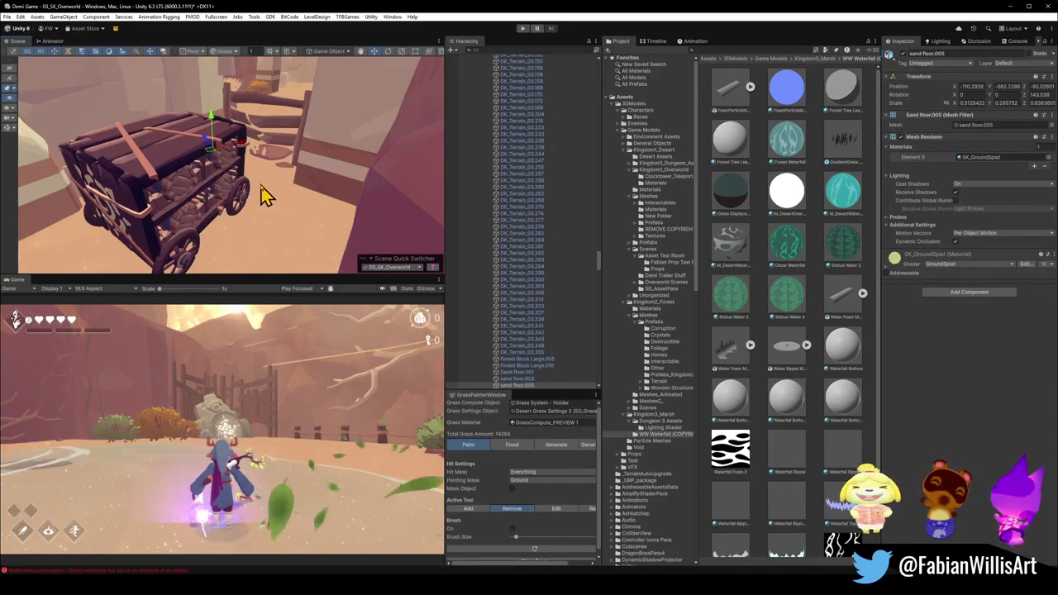
left_click(1024, 73)
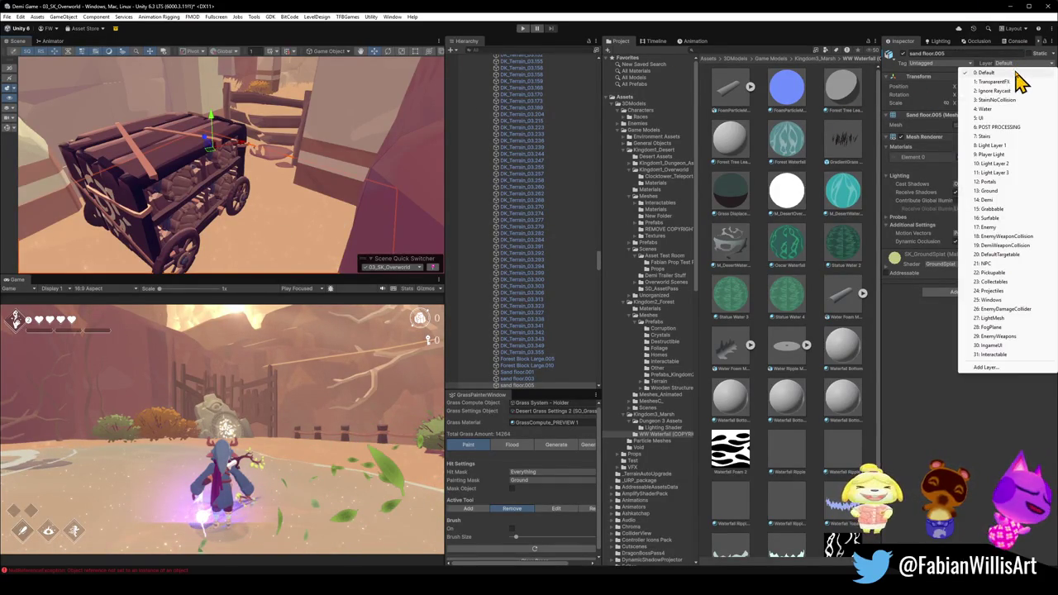
left_click(990, 191)
left_click_drag(271, 161, 141, 177)
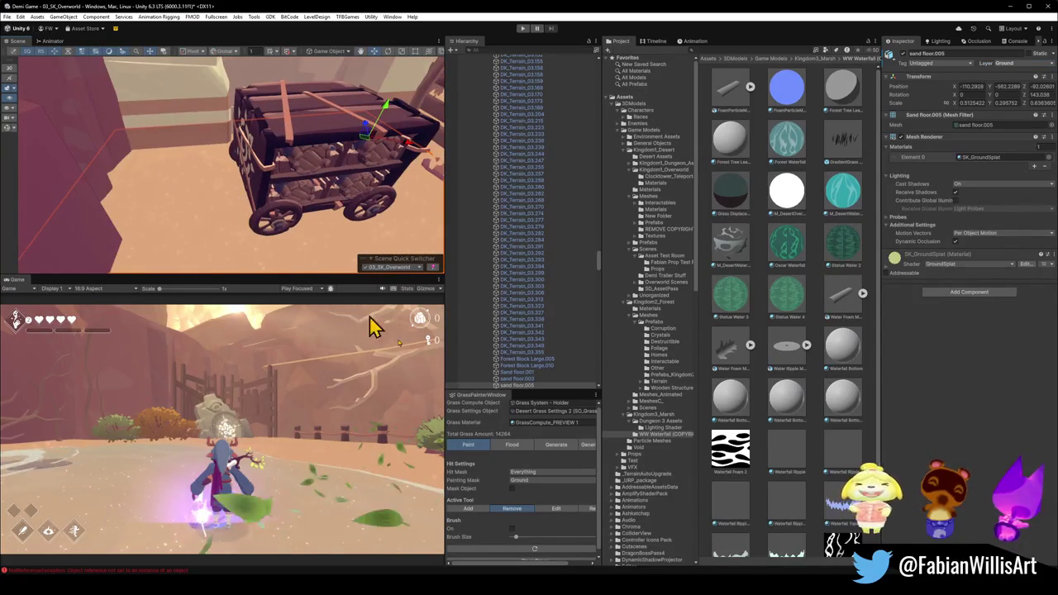
Switch the Grass Painter to Edit and look over the cart, pillar and grassy floor.
left_click(568, 510)
scroll(529, 512, "down", 5)
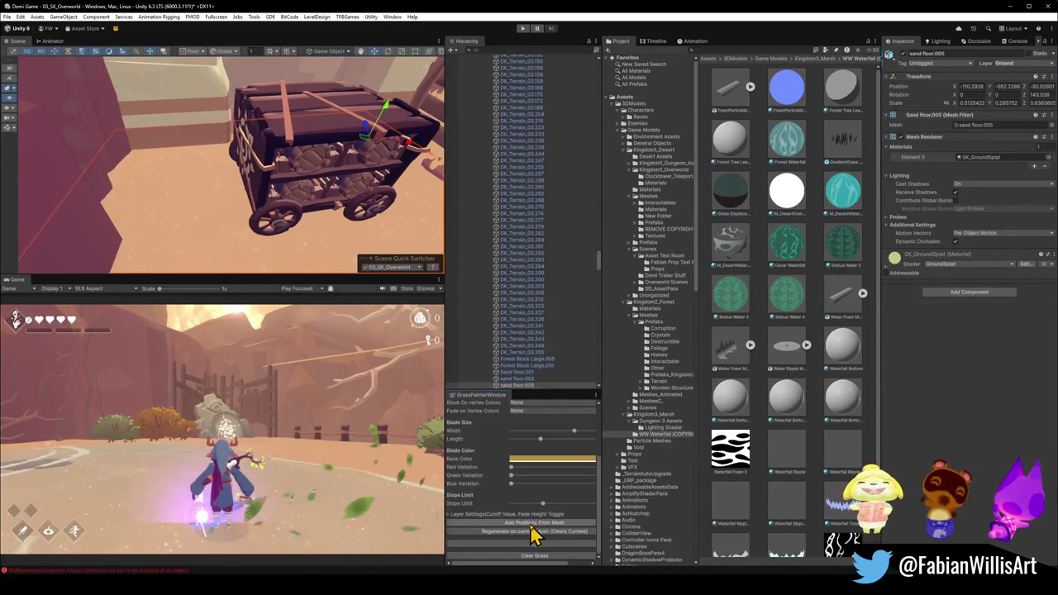
left_click(533, 531)
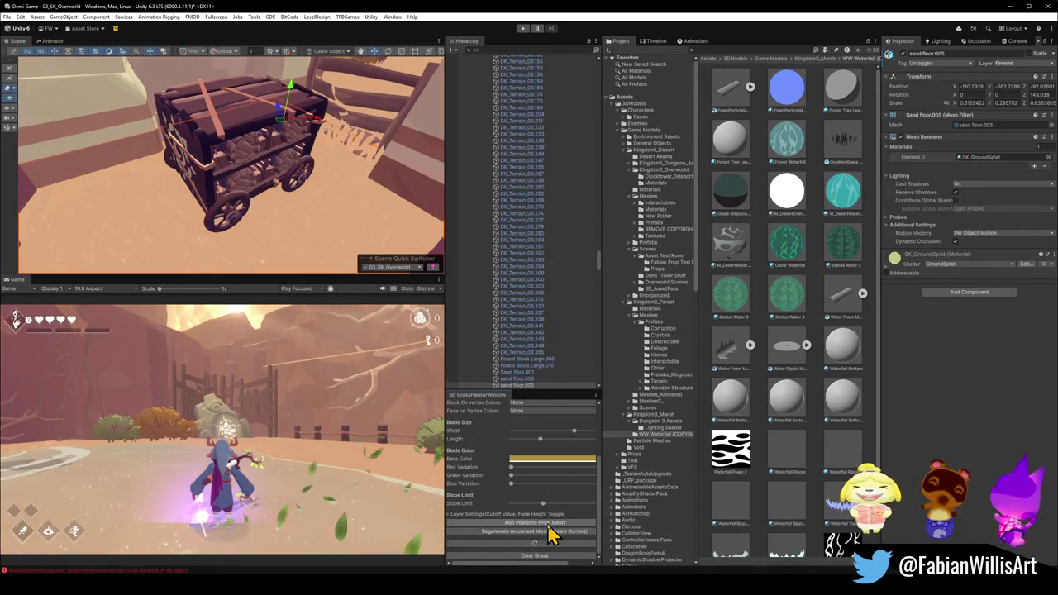
mouse_move(292, 238)
left_mouse_down()
mouse_move(327, 153)
mouse_move(377, 170)
mouse_move(307, 160)
mouse_move(314, 170)
left_mouse_up()
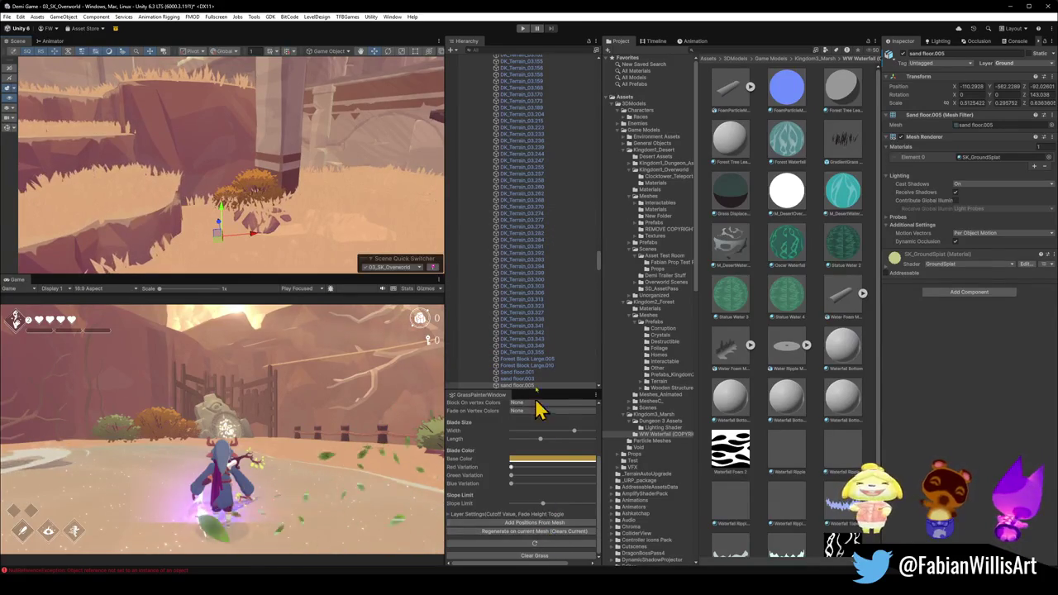
mouse_move(338, 210)
left_mouse_down()
mouse_move(141, 195)
mouse_move(123, 174)
mouse_move(96, 174)
mouse_move(90, 217)
mouse_move(243, 207)
mouse_move(321, 165)
mouse_move(265, 164)
mouse_move(281, 163)
left_mouse_up()
left_click(759, 537)
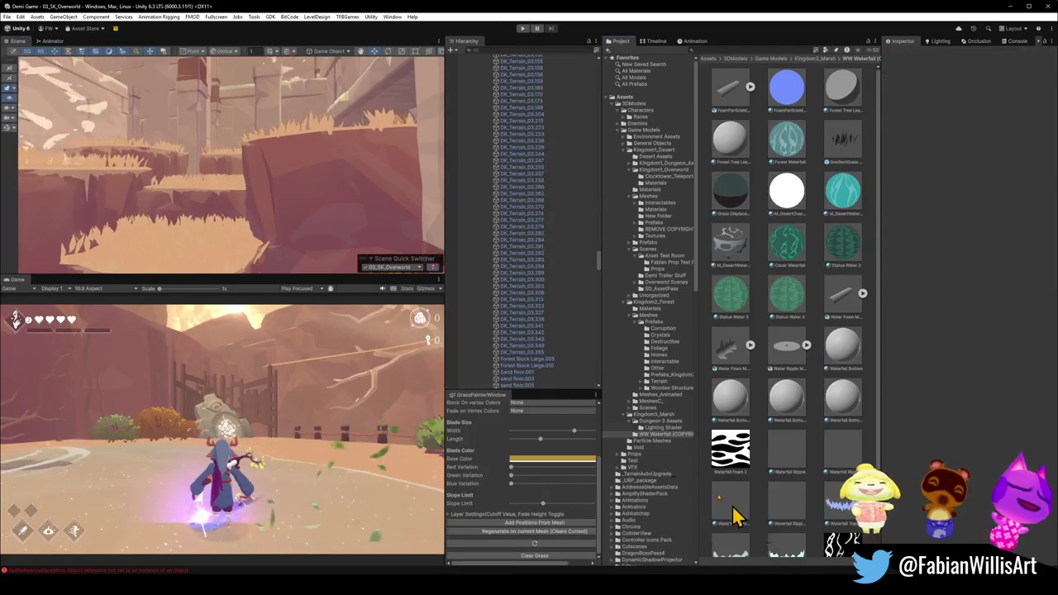
left_click_drag(315, 210, 399, 211)
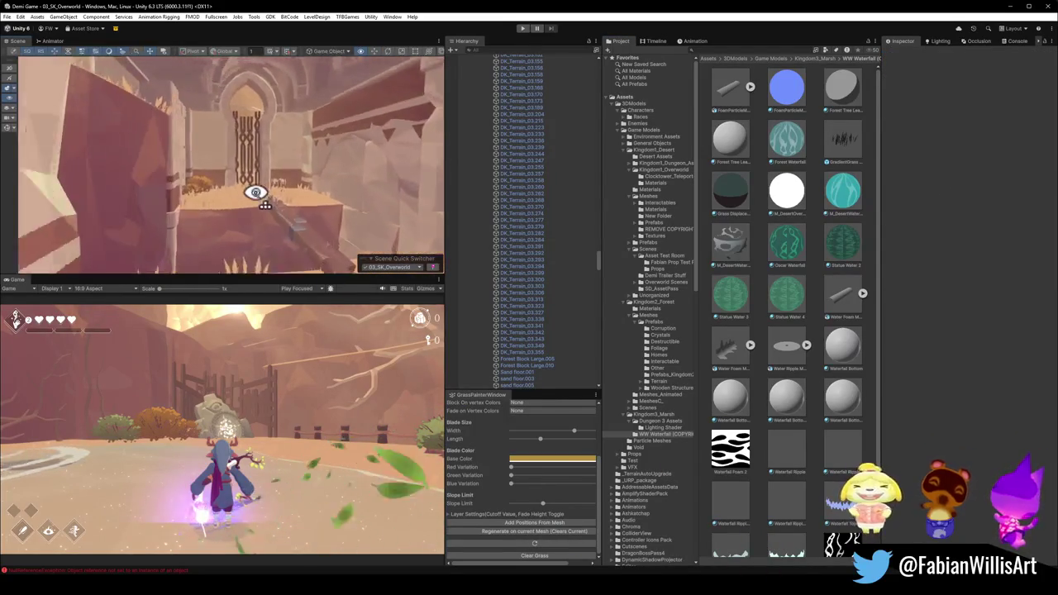
scroll(256, 192, "up", 5)
left_click_drag(74, 205, 110, 203)
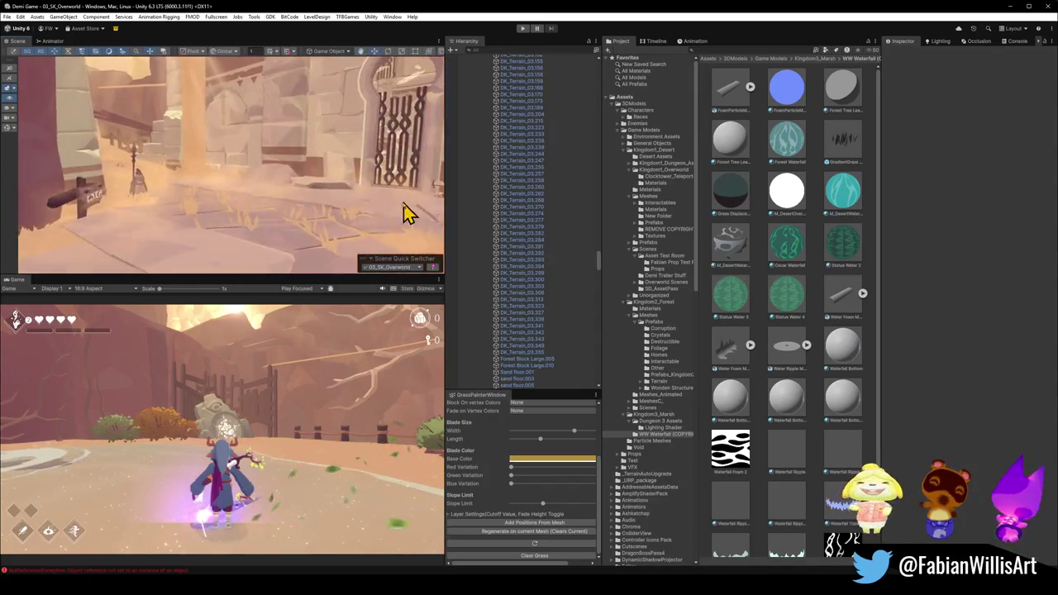
Bring back the grass painting options and select the Plane.072 ground mesh.
left_click(252, 201)
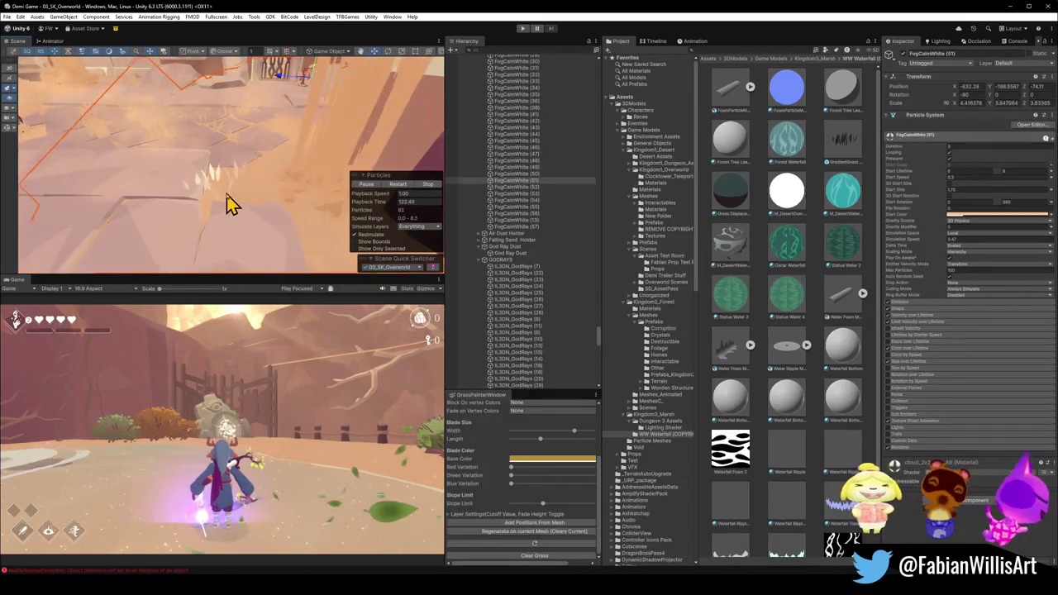
left_click(221, 209)
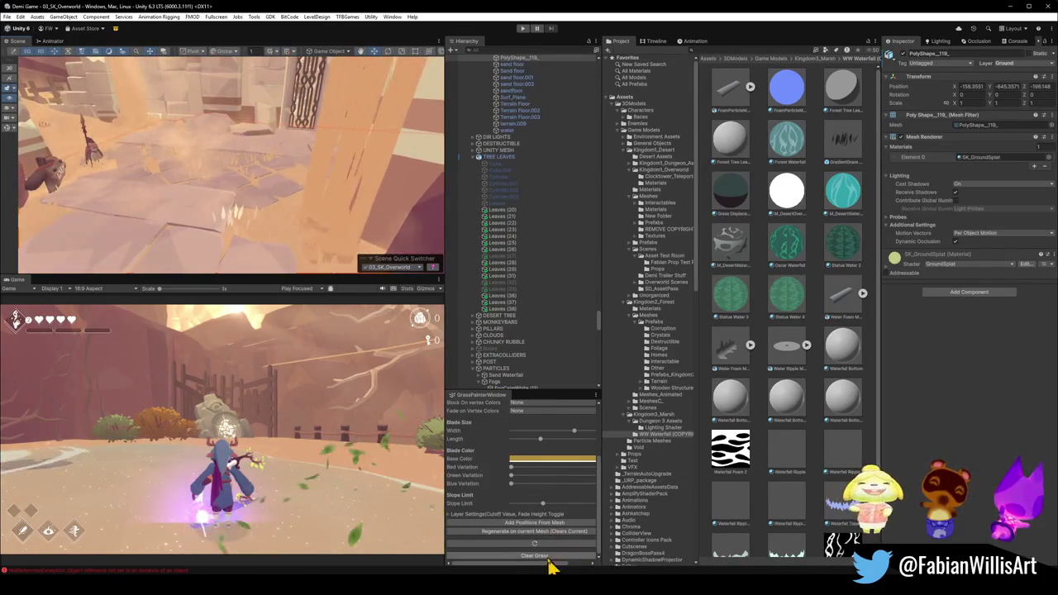
scroll(529, 458, "up", 5)
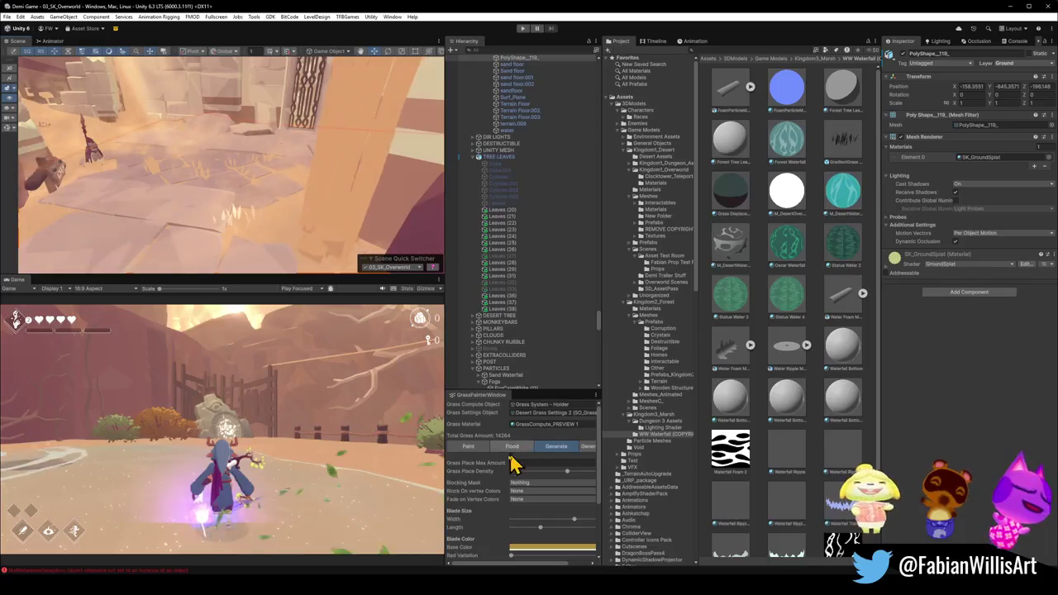
left_click(513, 448)
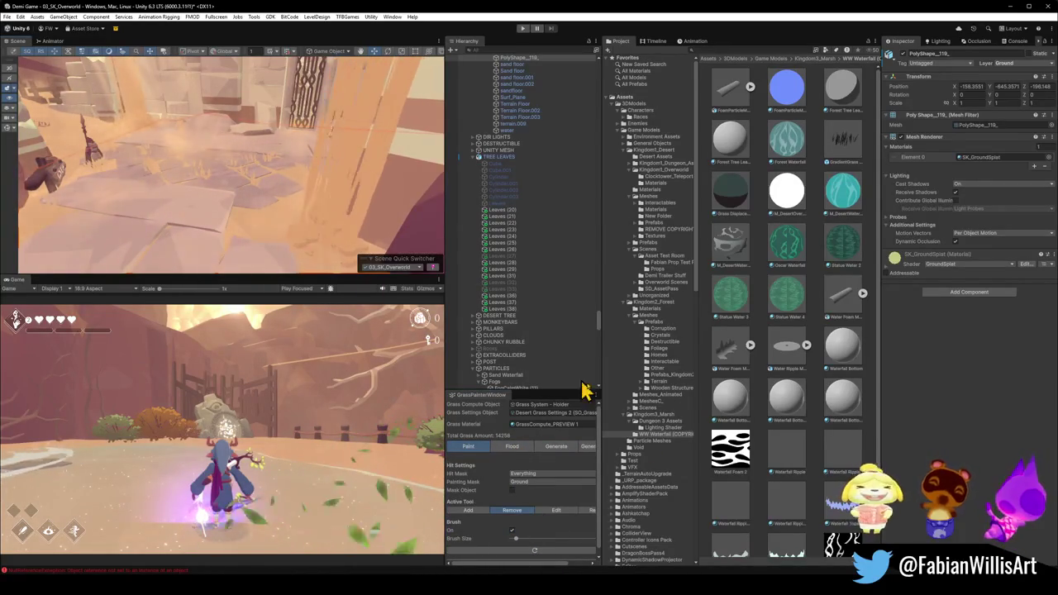
mouse_move(252, 198)
left_mouse_down()
mouse_move(181, 159)
mouse_move(121, 188)
mouse_move(99, 177)
left_mouse_up()
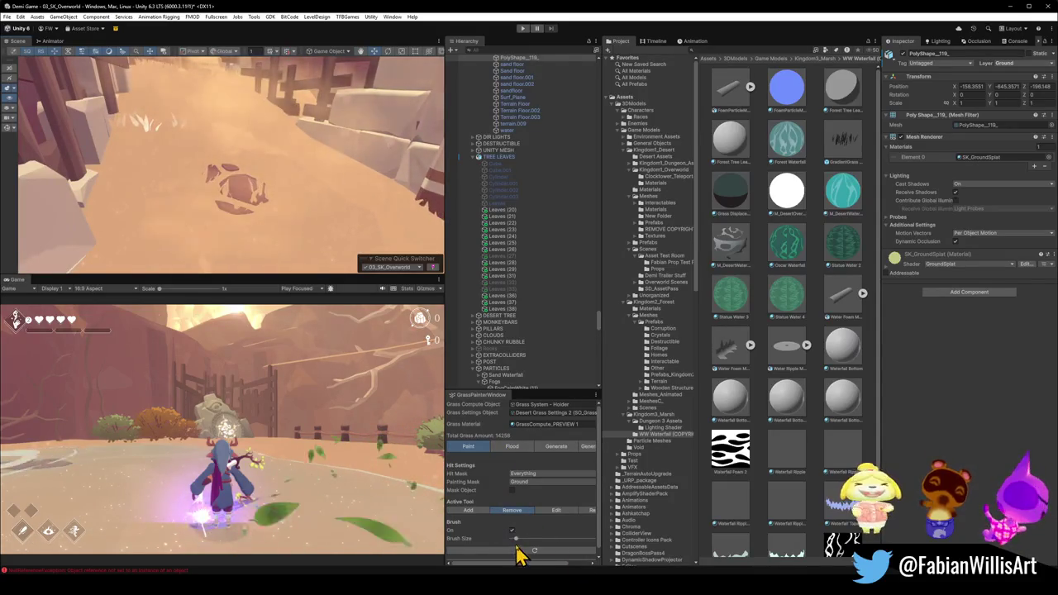
left_click(146, 165)
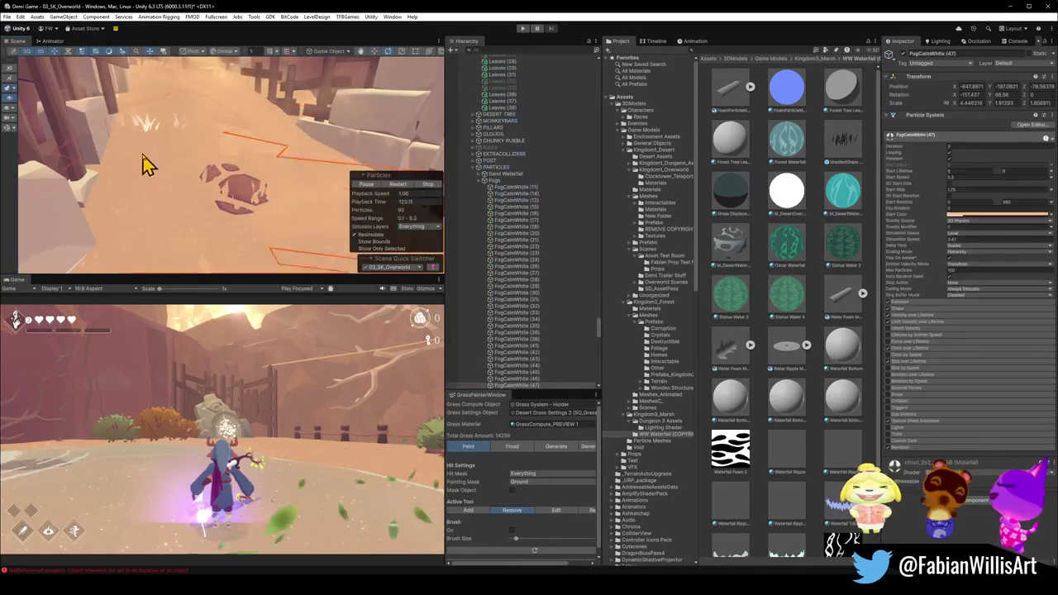
mouse_move(160, 170)
left_mouse_down()
mouse_move(201, 165)
mouse_move(200, 223)
left_mouse_up()
left_click(205, 231)
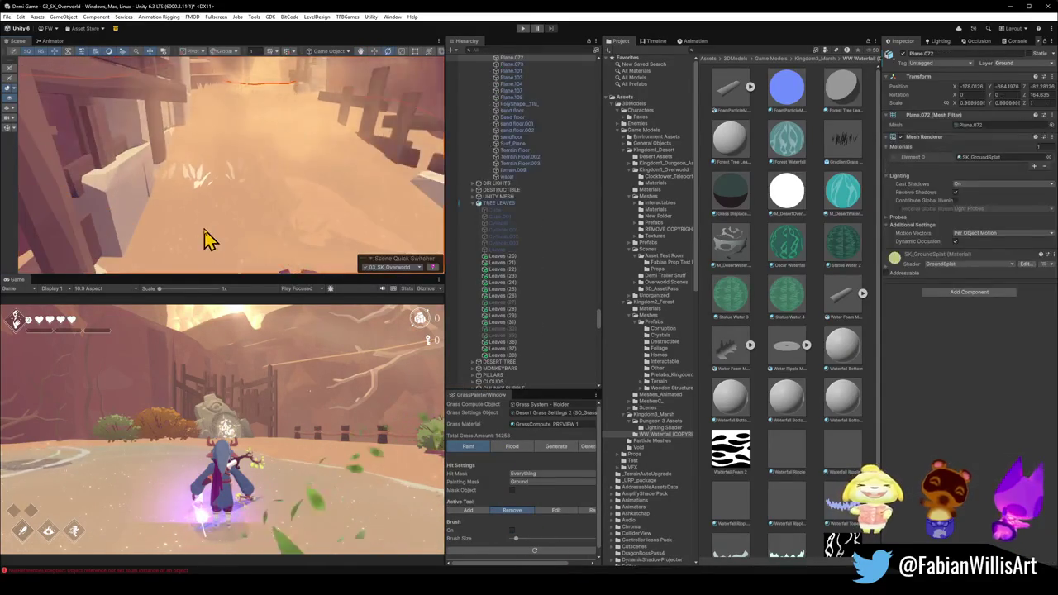
Brush away more grass near the gate, leaving 14247, then deselect and switch to Blender.
left_click(512, 530)
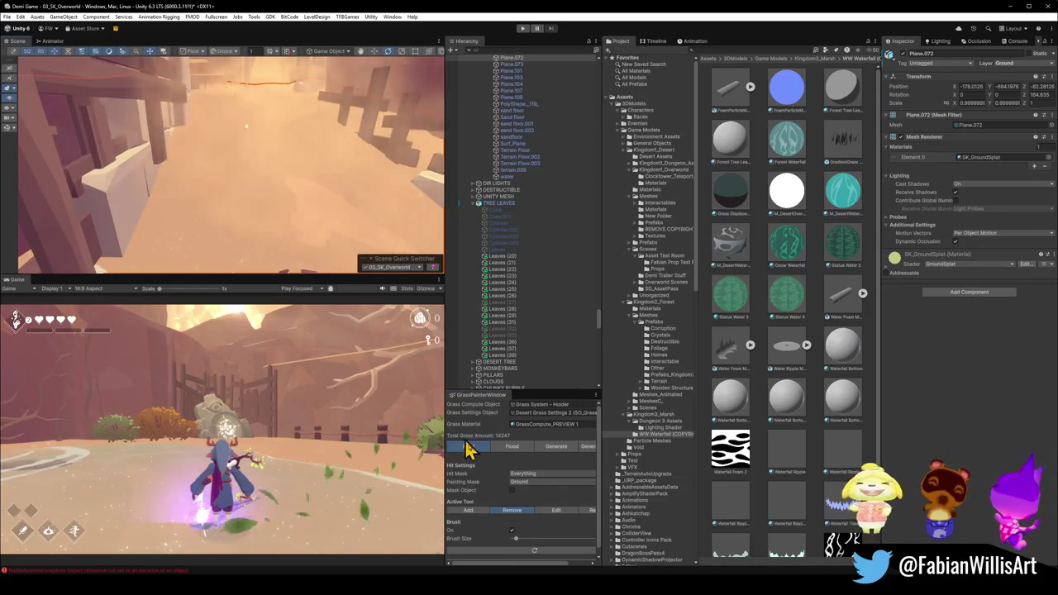
mouse_move(260, 161)
left_mouse_down()
mouse_move(261, 151)
mouse_move(349, 173)
mouse_move(248, 180)
mouse_move(420, 238)
mouse_move(442, 233)
left_mouse_up()
mouse_move(521, 223)
left_mouse_down()
mouse_move(353, 166)
mouse_move(269, 217)
mouse_move(161, 226)
mouse_move(331, 200)
mouse_move(326, 182)
mouse_move(229, 234)
mouse_move(276, 243)
left_mouse_up()
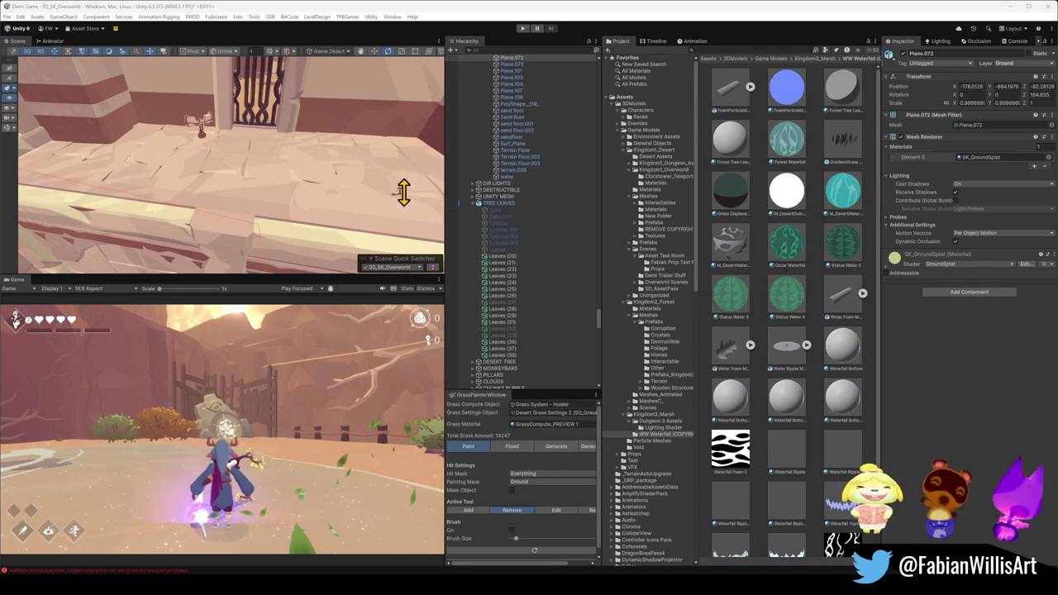
mouse_move(251, 204)
left_mouse_down()
mouse_move(241, 143)
mouse_move(370, 146)
mouse_move(296, 196)
left_mouse_up()
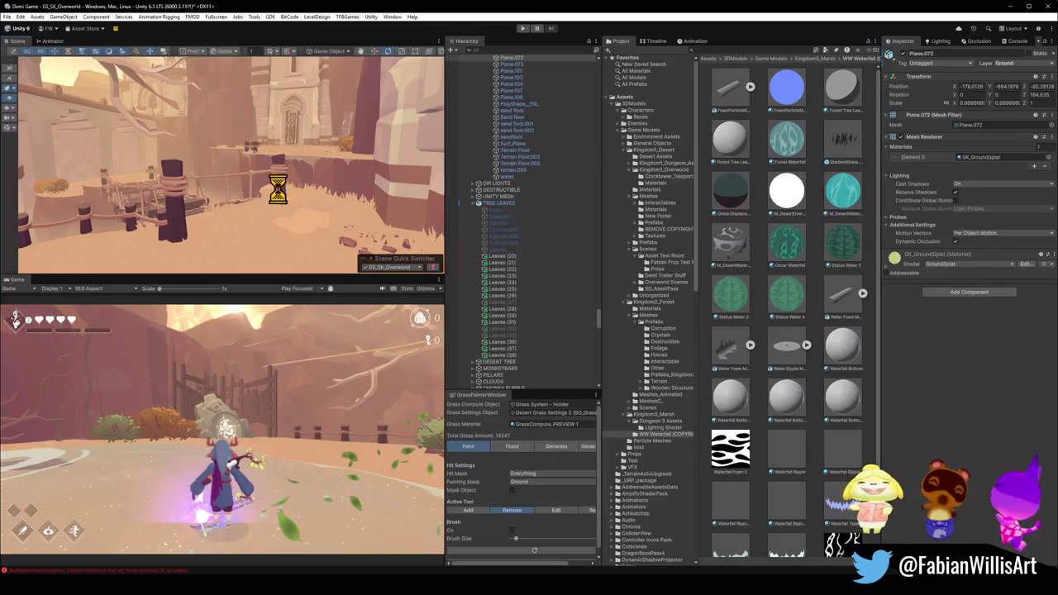
left_click(707, 506)
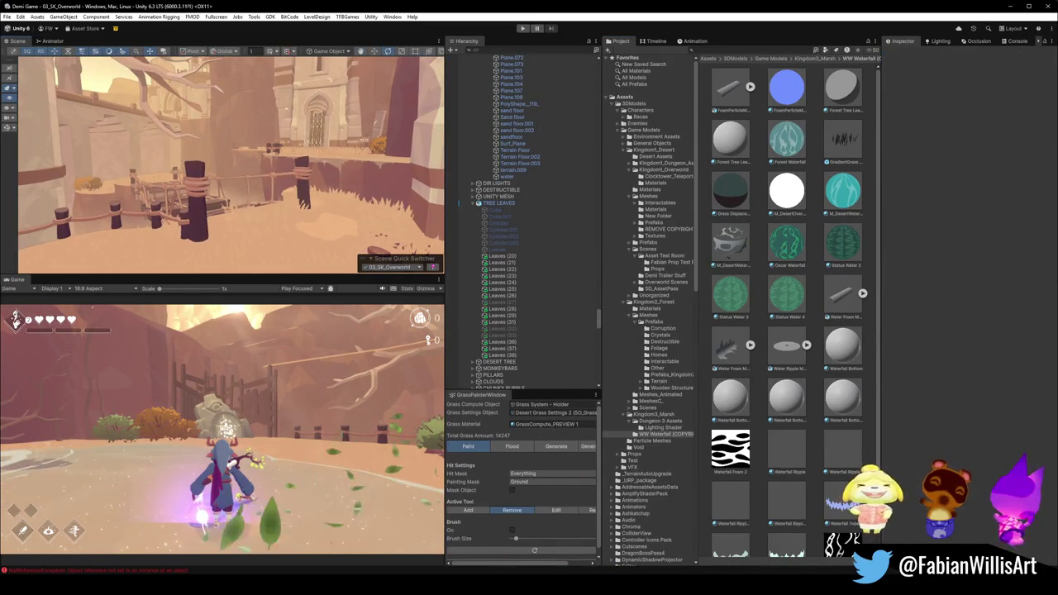
mouse_move(512, 589)
left_click(548, 545)
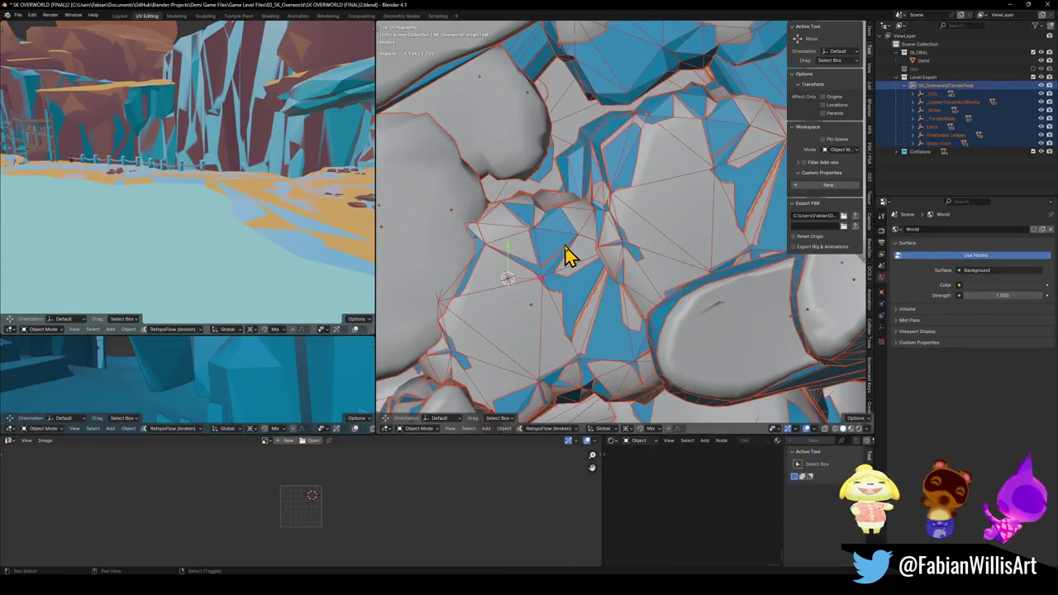
Walk-fly to the yellow ledges and switch the viewport shading to plain Colors.
key("shift+grave")
key("w")
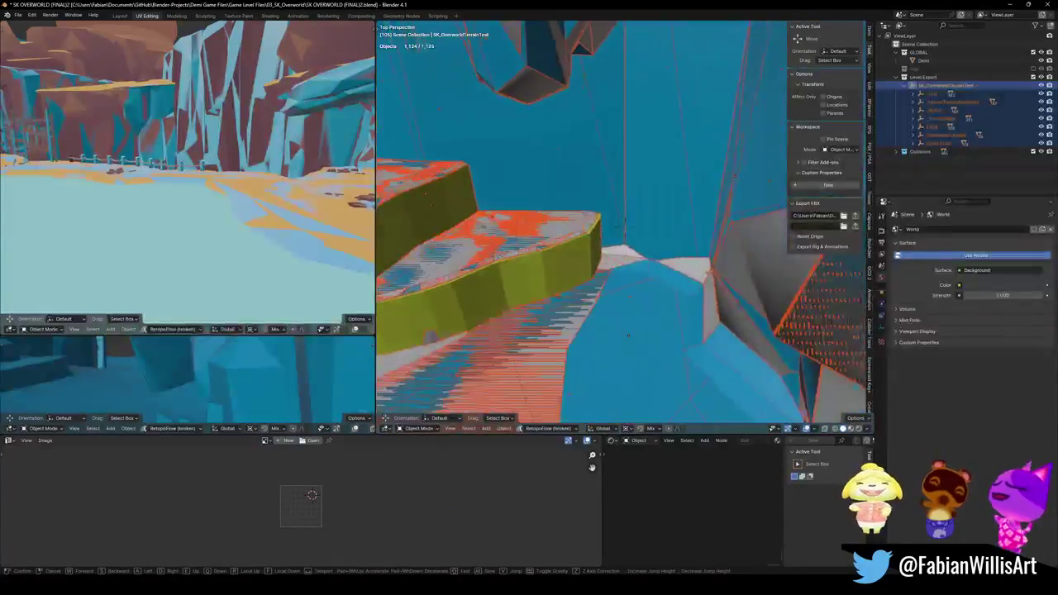
key("s")
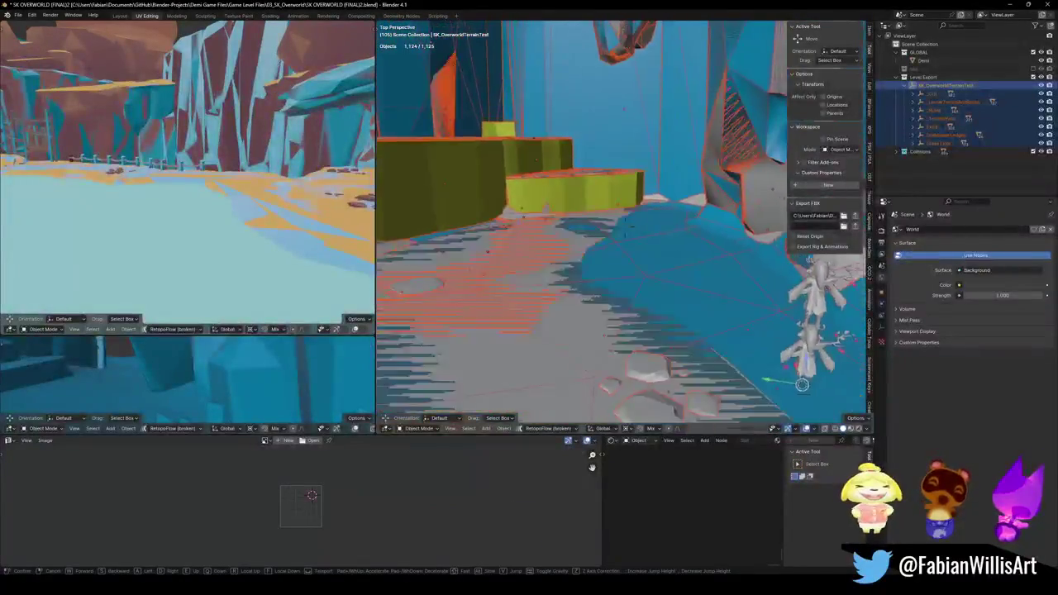
left_click(602, 269)
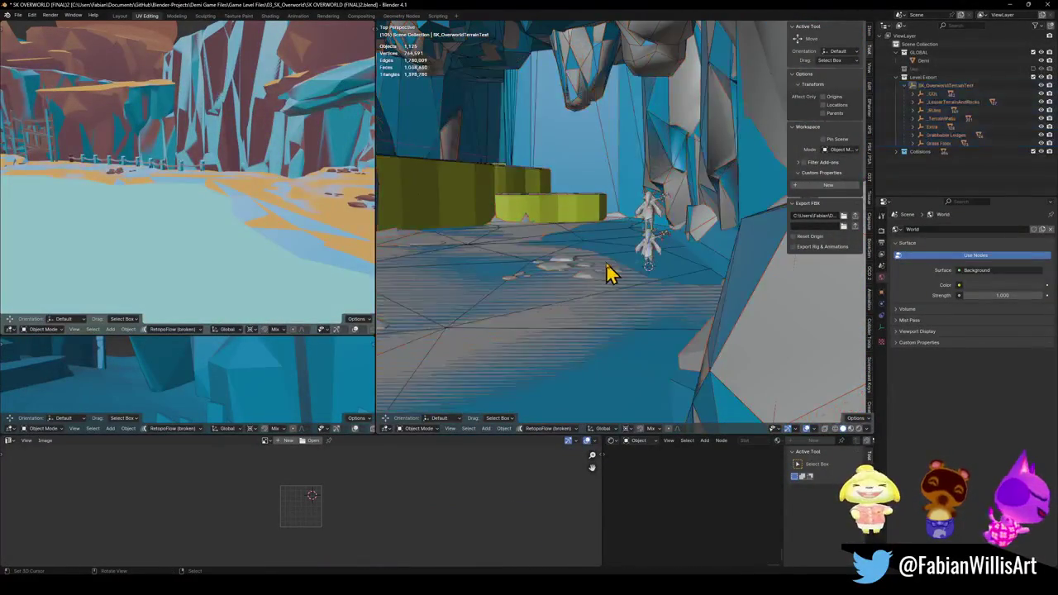
left_click(579, 257)
key("q")
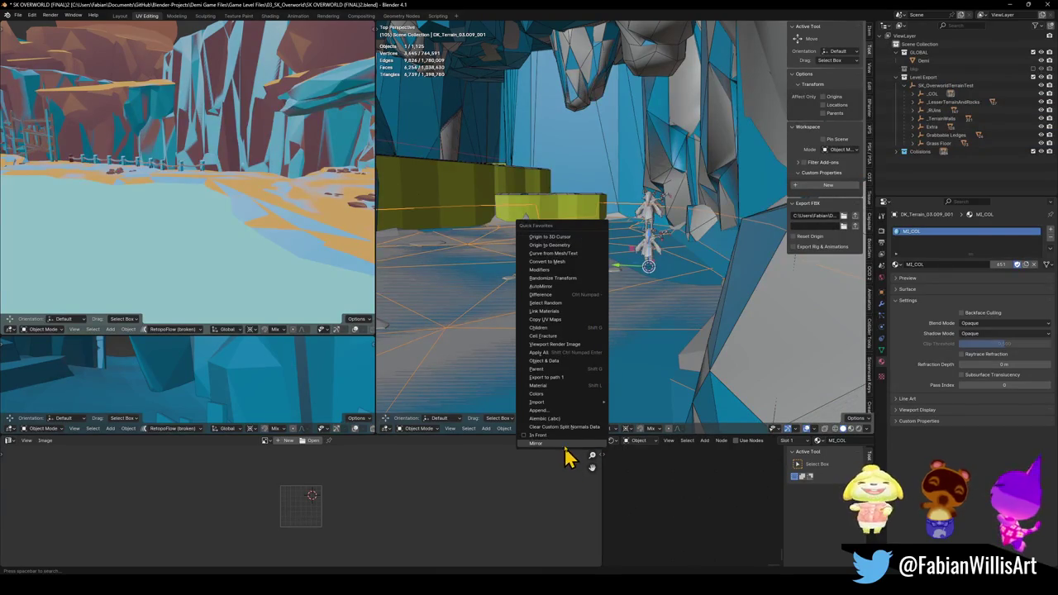
left_click(547, 394)
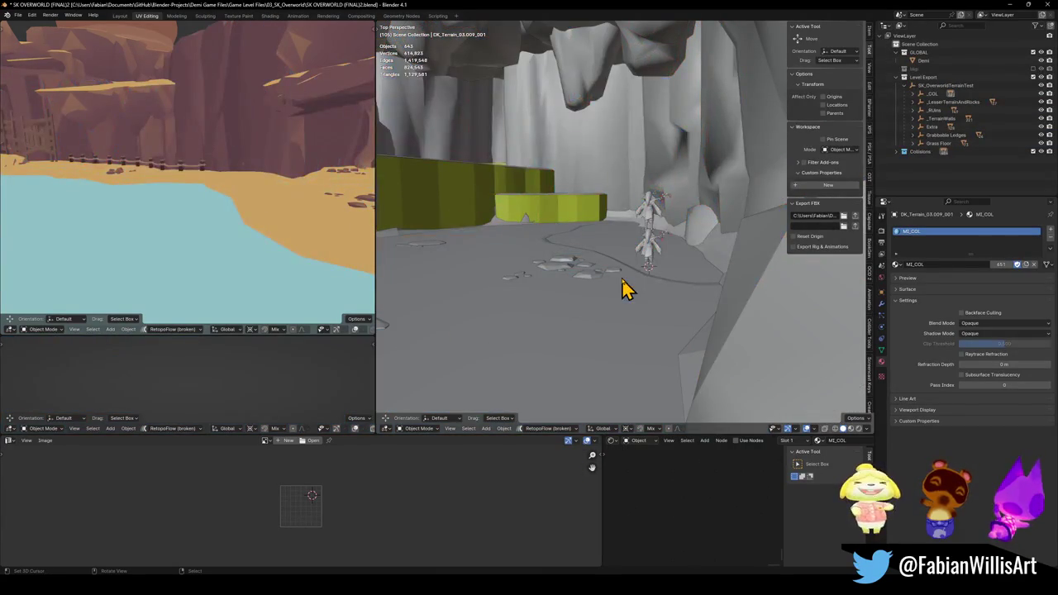
Rotate, reposition flat and shrink the ChunkySandRubble_002.008 rubble rock near the yellow ledges.
left_click(602, 251)
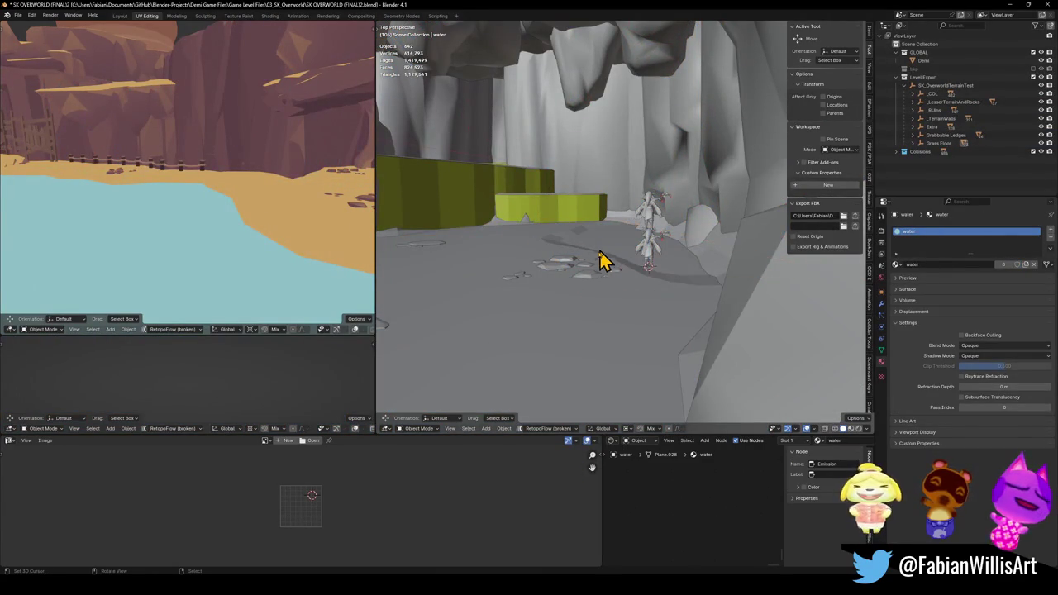
left_click_drag(666, 284, 453, 307)
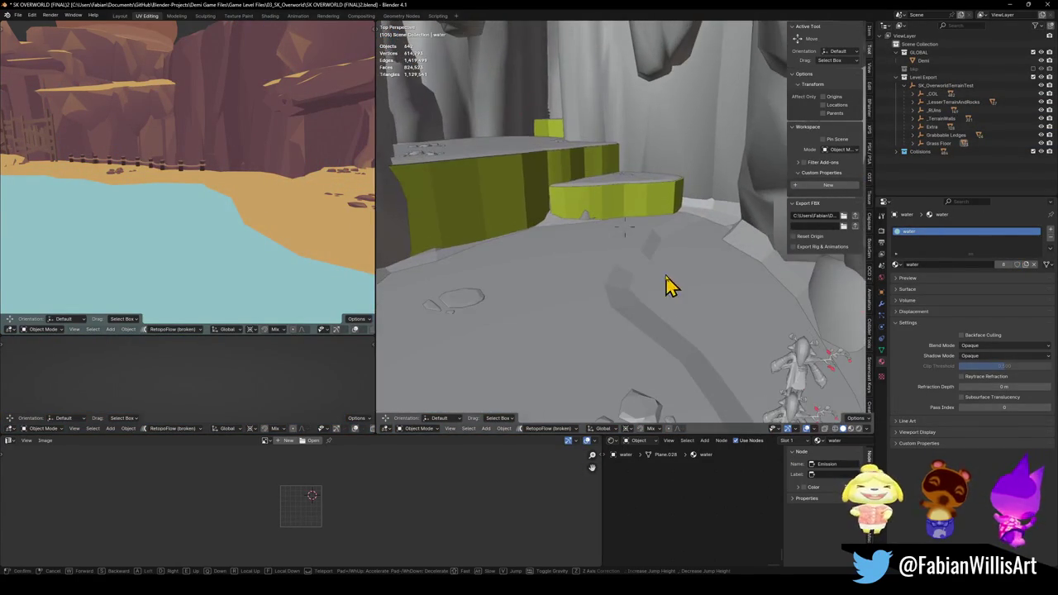
left_click(453, 307)
key("shift+s")
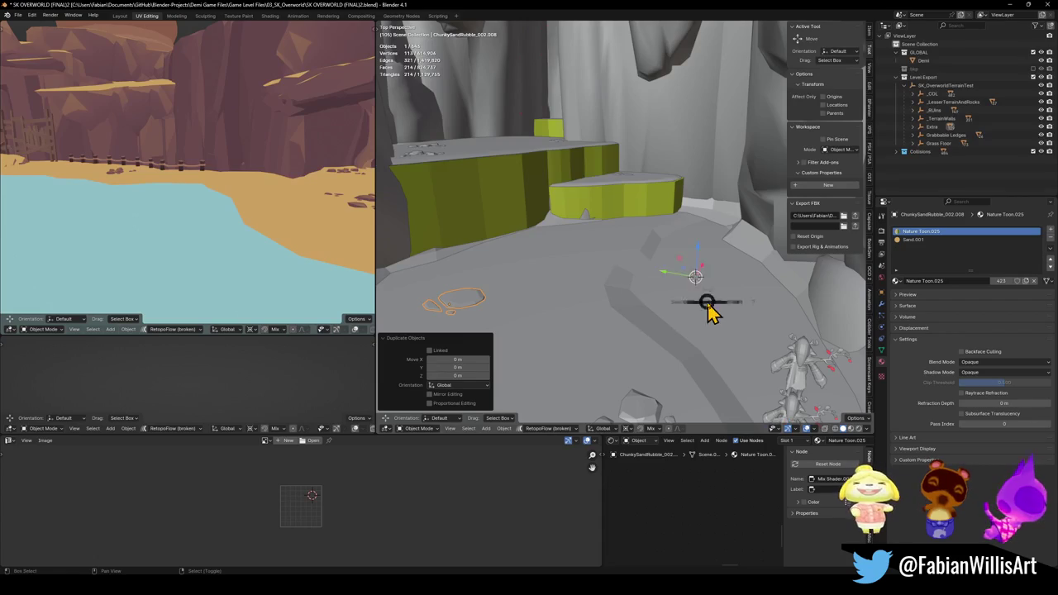
key("r")
left_click(727, 325)
key("g")
key("shift+z")
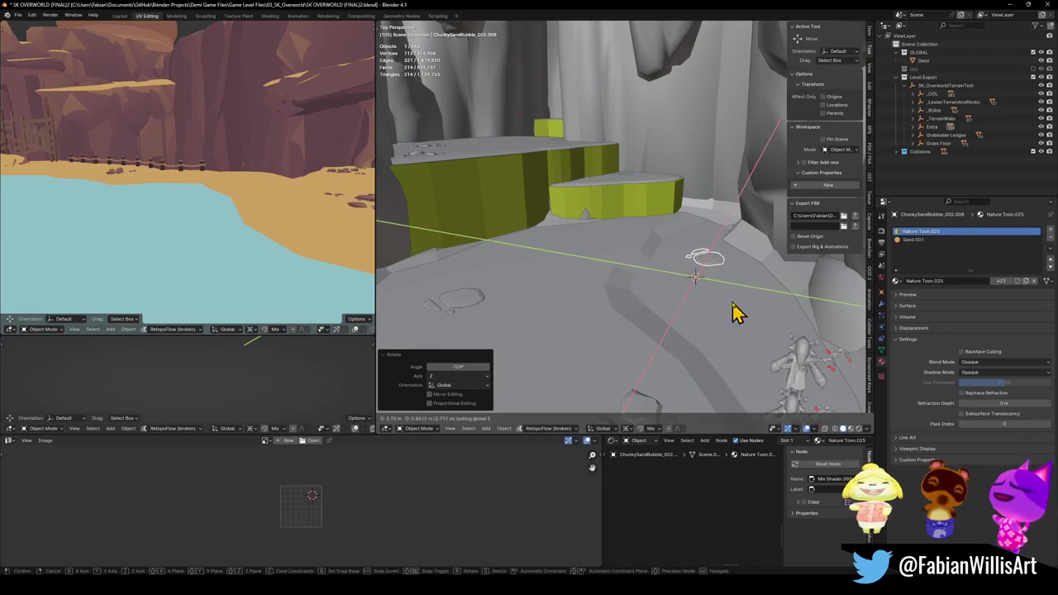
left_click(739, 296)
key("s")
key("shift+z")
left_click(731, 291)
Set the rock's origin to geometry, snap the cursor to it, and shift it about 2.96 m in X.
key("q")
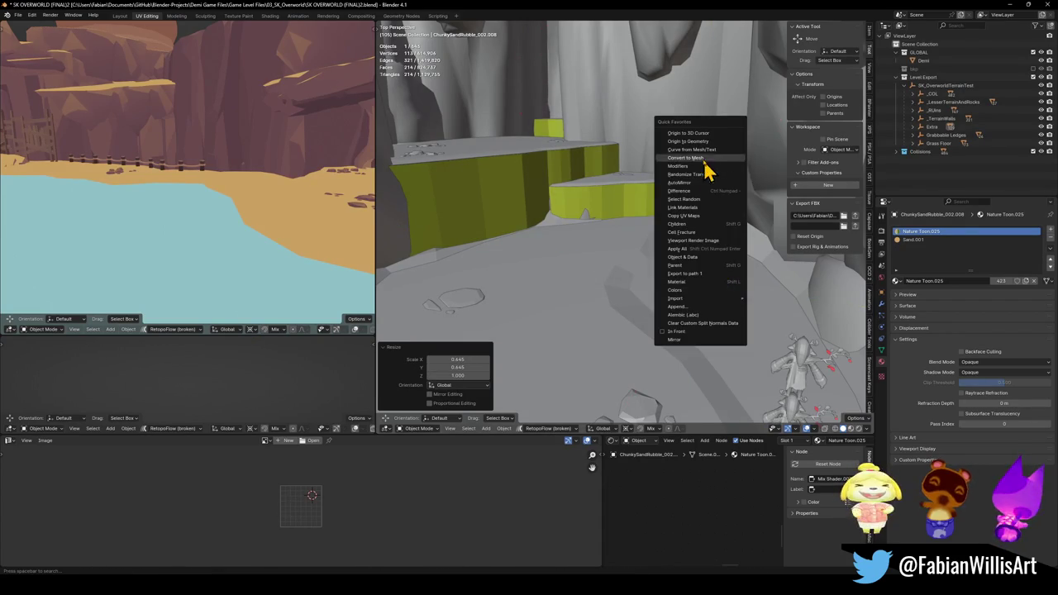
left_click(705, 145)
key("shift+s")
left_click(701, 237)
scroll(698, 264, "up", 5)
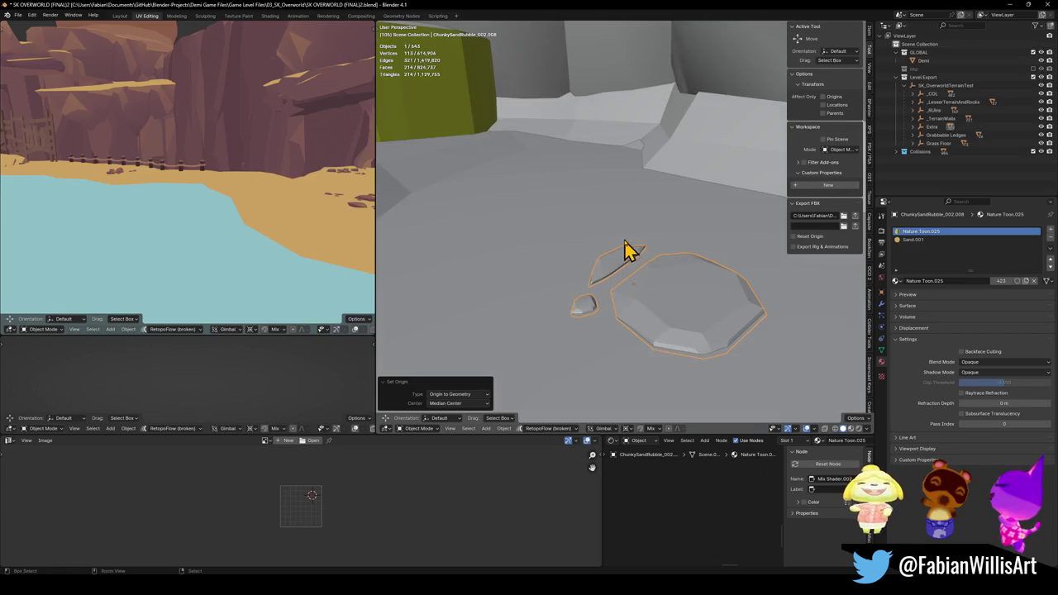
mouse_move(672, 256)
left_mouse_down()
mouse_move(661, 259)
mouse_move(649, 237)
mouse_move(677, 255)
mouse_move(668, 246)
mouse_move(683, 233)
mouse_move(701, 272)
mouse_move(553, 264)
left_mouse_up()
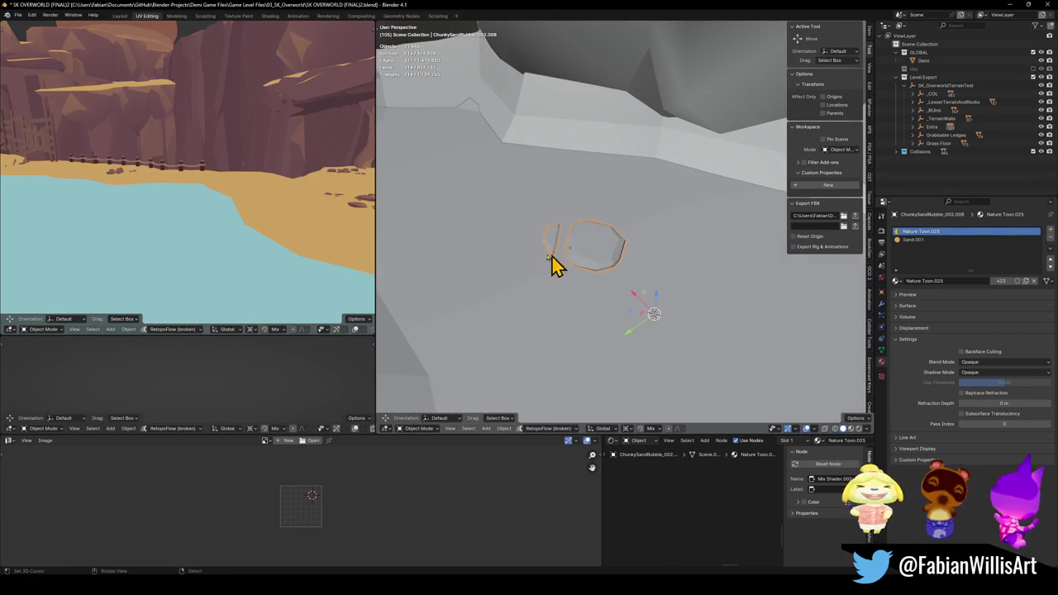
mouse_move(659, 234)
left_mouse_down()
mouse_move(586, 267)
mouse_move(578, 258)
left_mouse_up()
key("g")
key("shift+z")
left_click(503, 240)
mouse_move(503, 240)
left_mouse_down()
mouse_move(573, 259)
mouse_move(496, 251)
left_mouse_up()
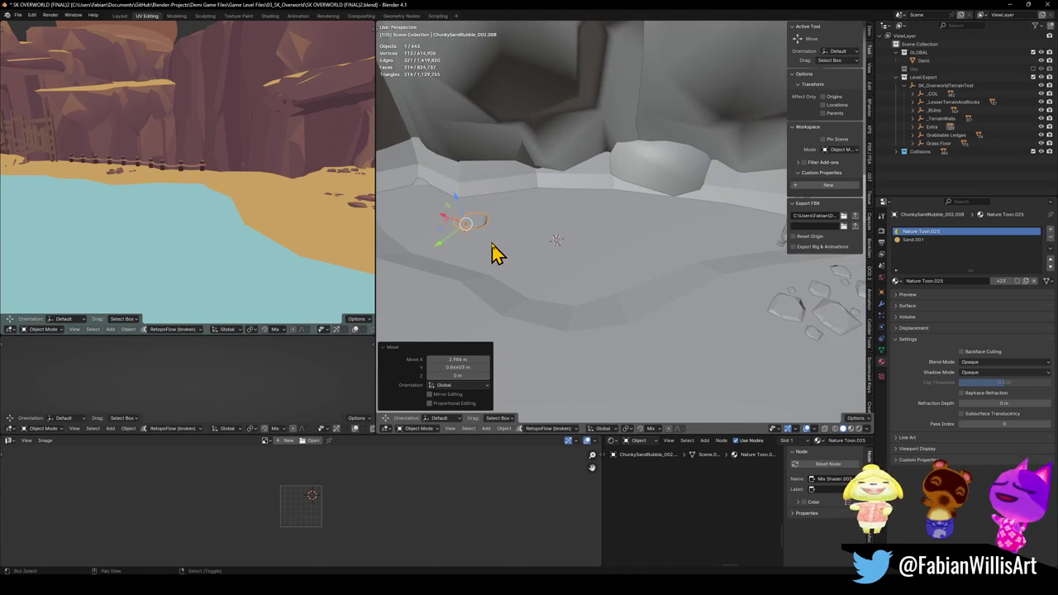
Make a trial copy of the rock, turned 112° about Z and enlarged.
key("shift+d")
key("shift+z")
left_click(686, 238)
key("r")
key("z")
left_click(694, 207)
key("s")
key("shift+z")
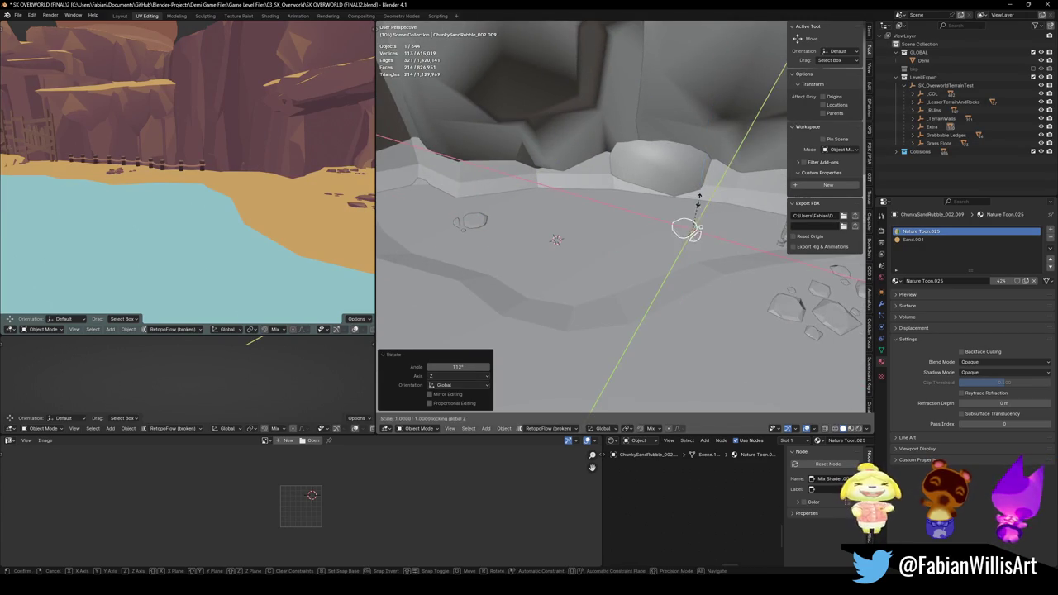
left_click(749, 177)
Reposition and slightly shrink the trial copy, then delete it.
key("g")
key("shift+z")
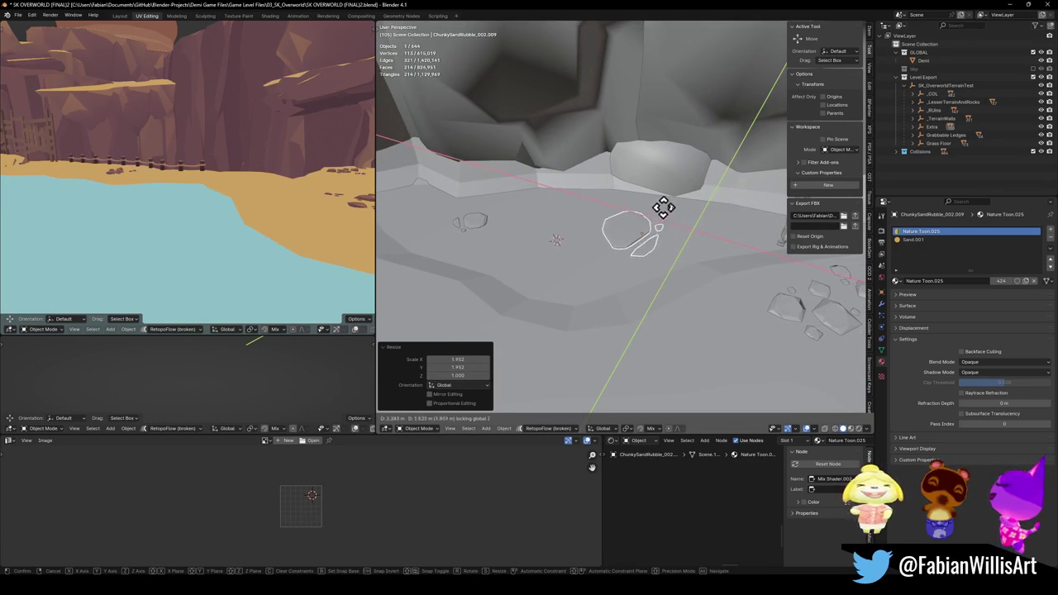
left_click(701, 224)
key("s")
key("shift+z")
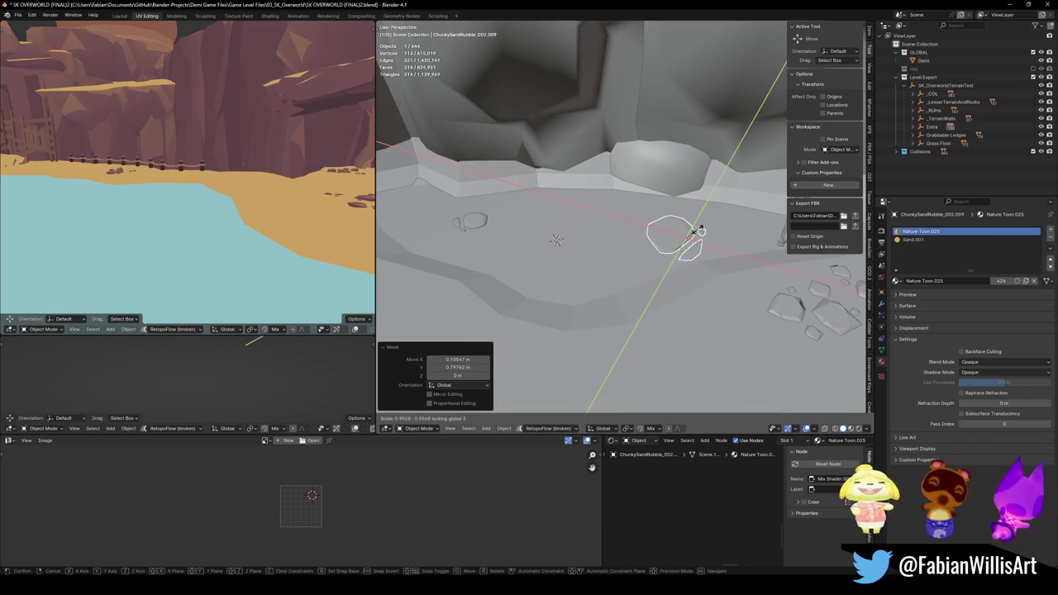
left_click(685, 264)
key("Delete")
key("shift+grave")
Fly to the ruins and duplicate the ChunkySandRubble_001.021 rock in place.
key("w")
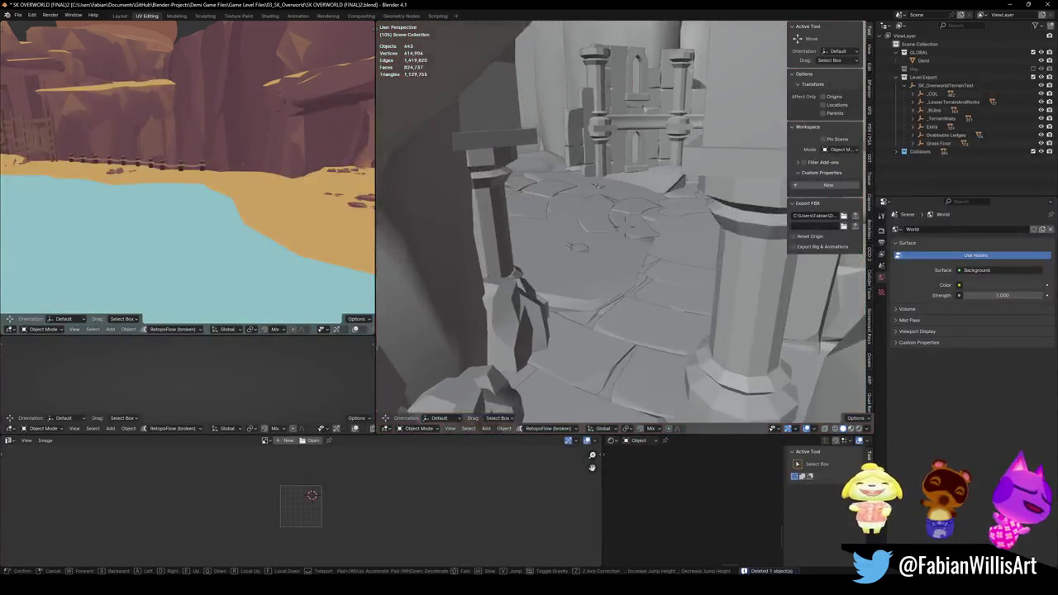
left_click(532, 276)
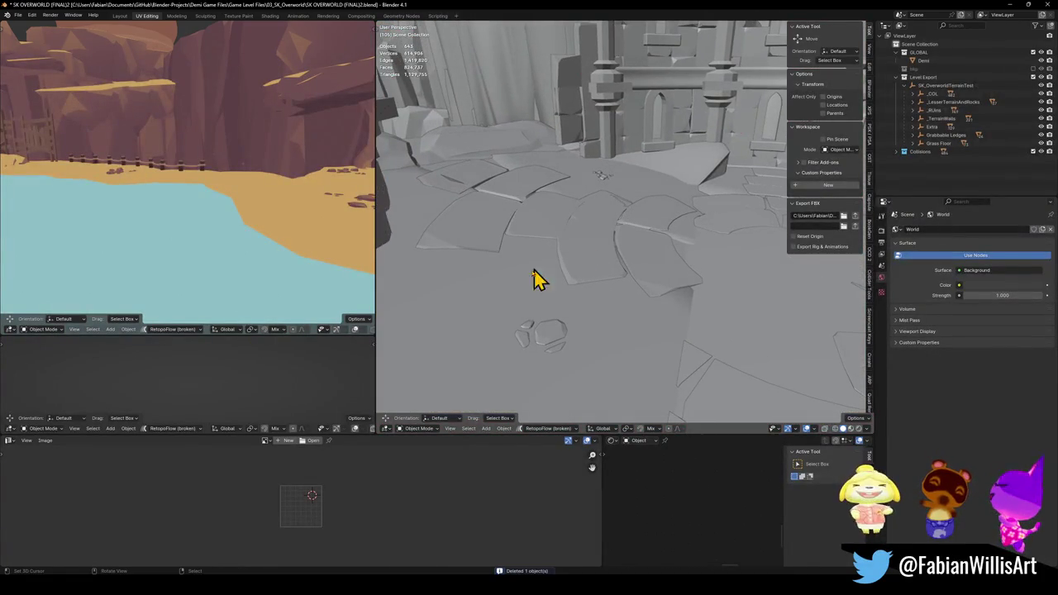
left_click(545, 339)
key("shift+grave")
left_click(626, 338)
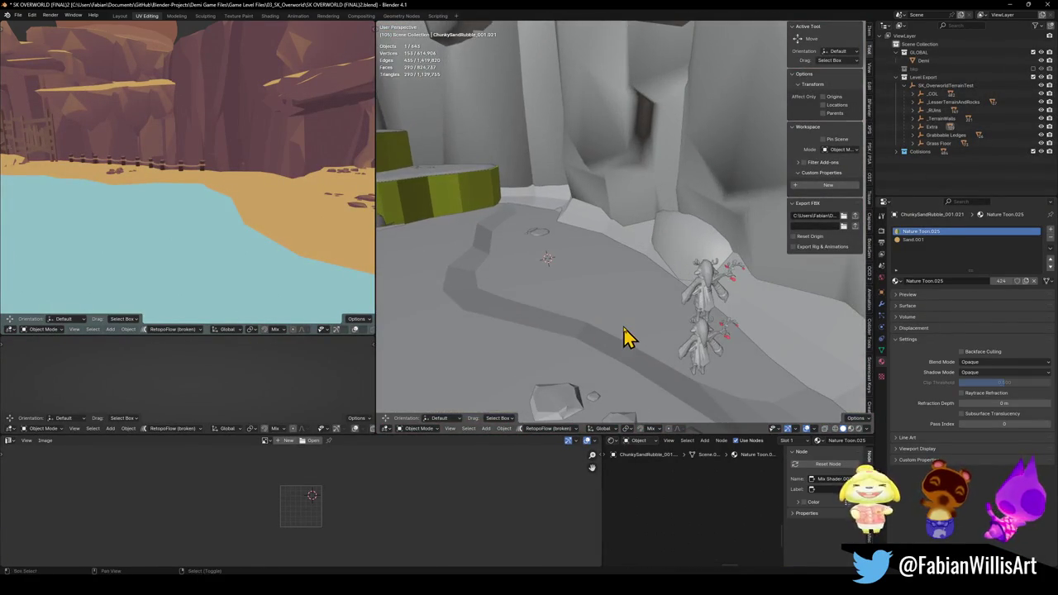
key("shift+d")
right_click(636, 331)
key("shift+s")
left_click(668, 279)
Move the copy along the sloped path, scale it flat to 1.516 and turn it -94.5° about Z.
key("g")
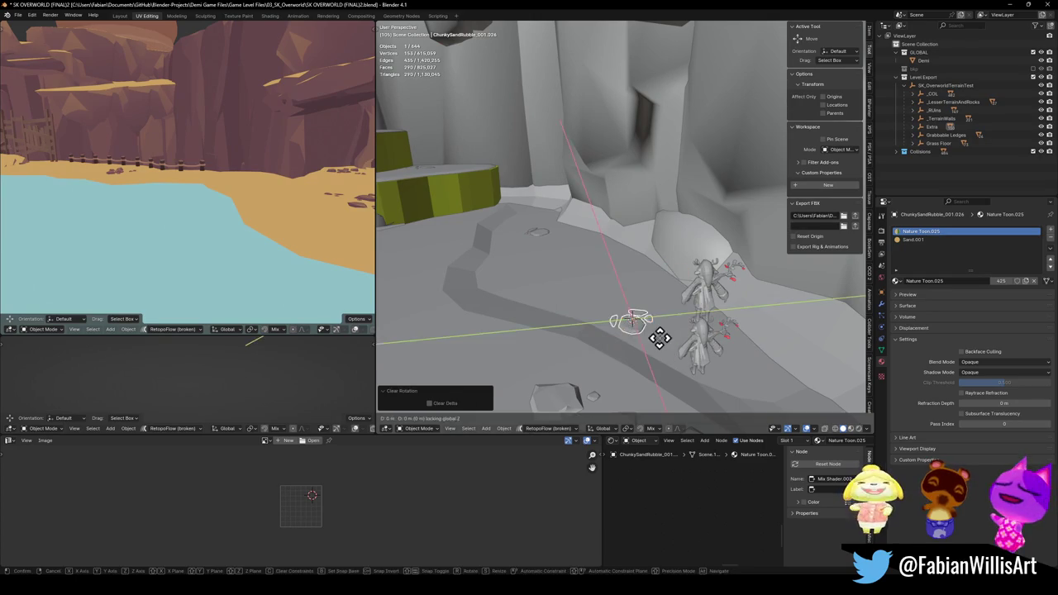
left_click(694, 342)
key("s")
key("shift+z")
left_click(748, 337)
key("r")
key("z")
left_click(648, 384)
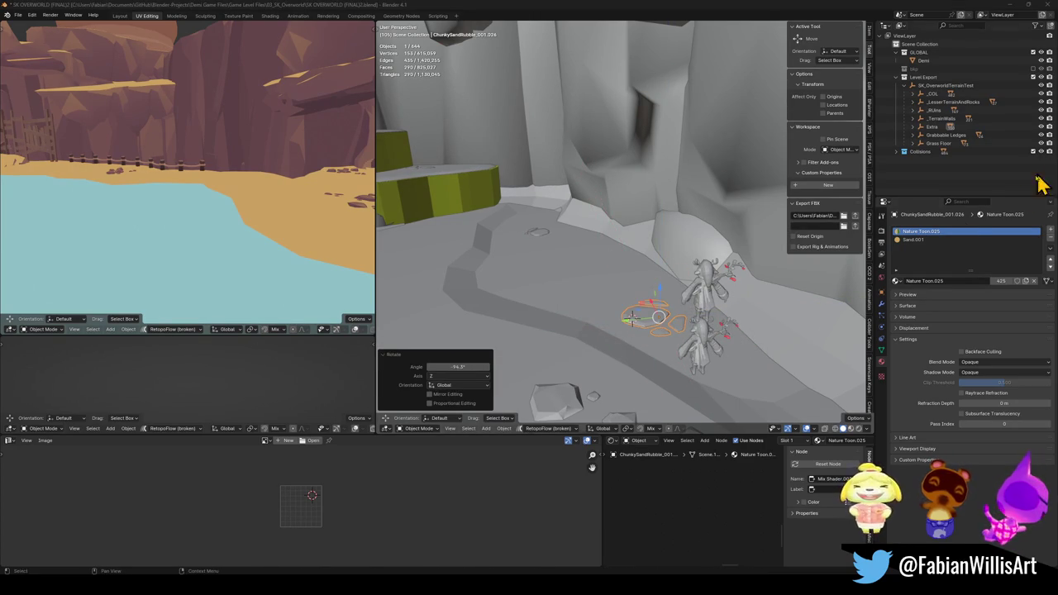
Inspect the new ChunkySandRubble_001.026 beside the statues and save the file.
left_click_drag(647, 287, 638, 287)
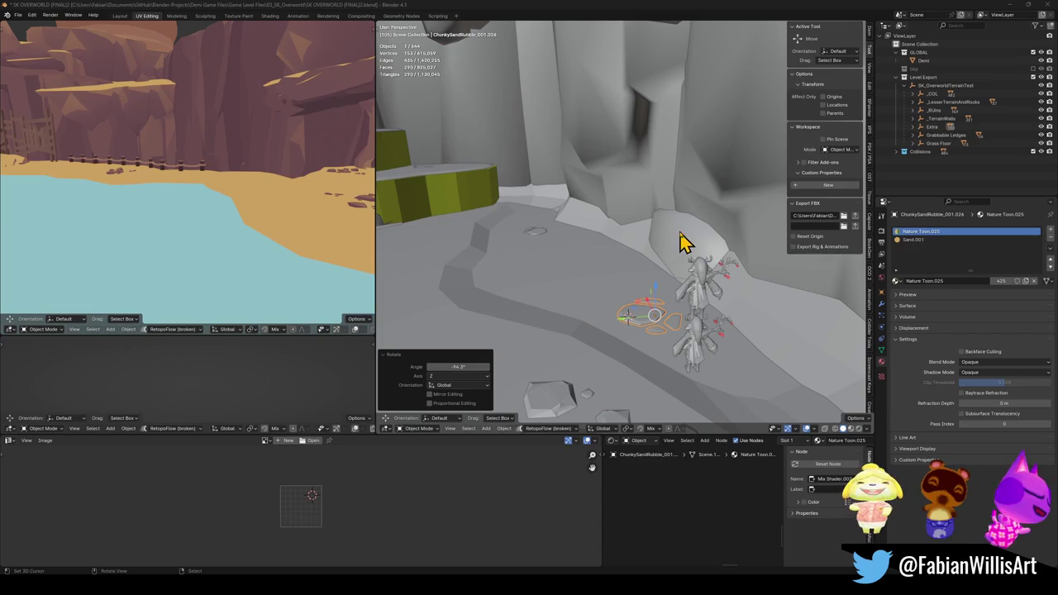
scroll(609, 298, "up", 2)
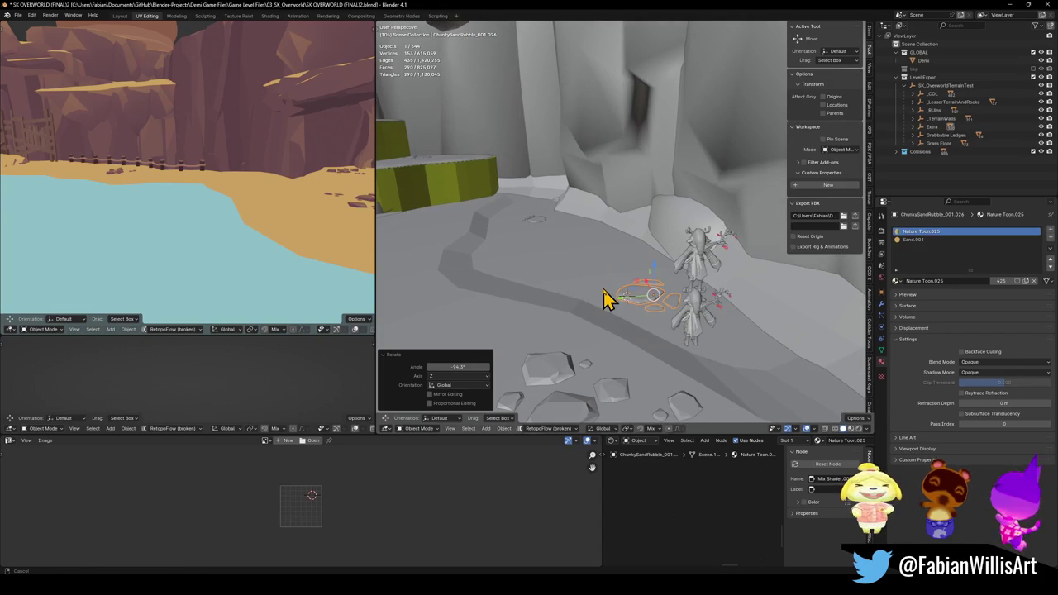
scroll(645, 281, "up", 5)
scroll(609, 256, "down", 3)
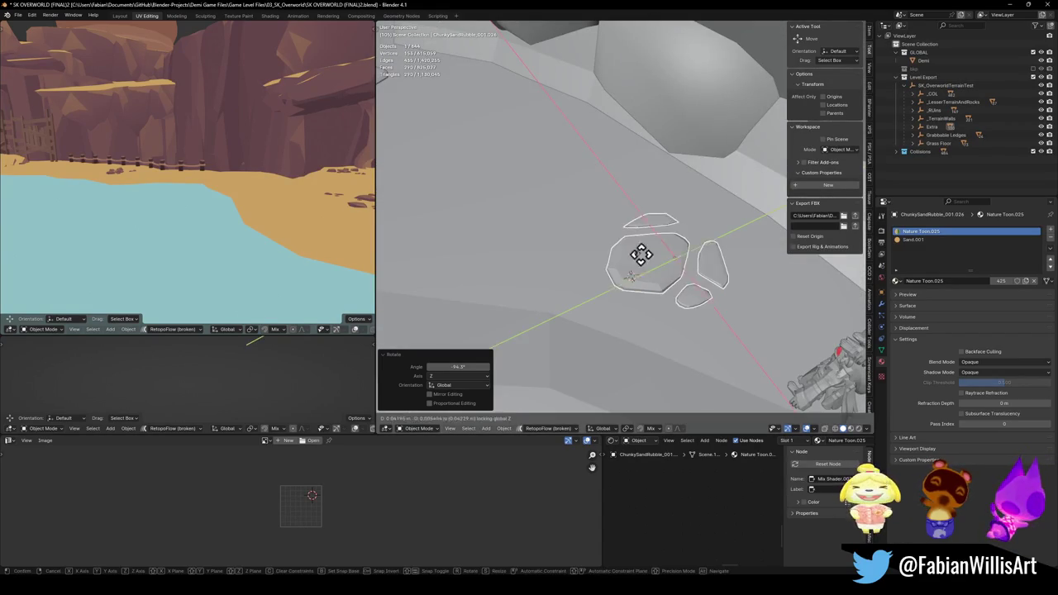
left_click(621, 244)
left_click_drag(609, 293, 604, 276)
key("ctrl+s")
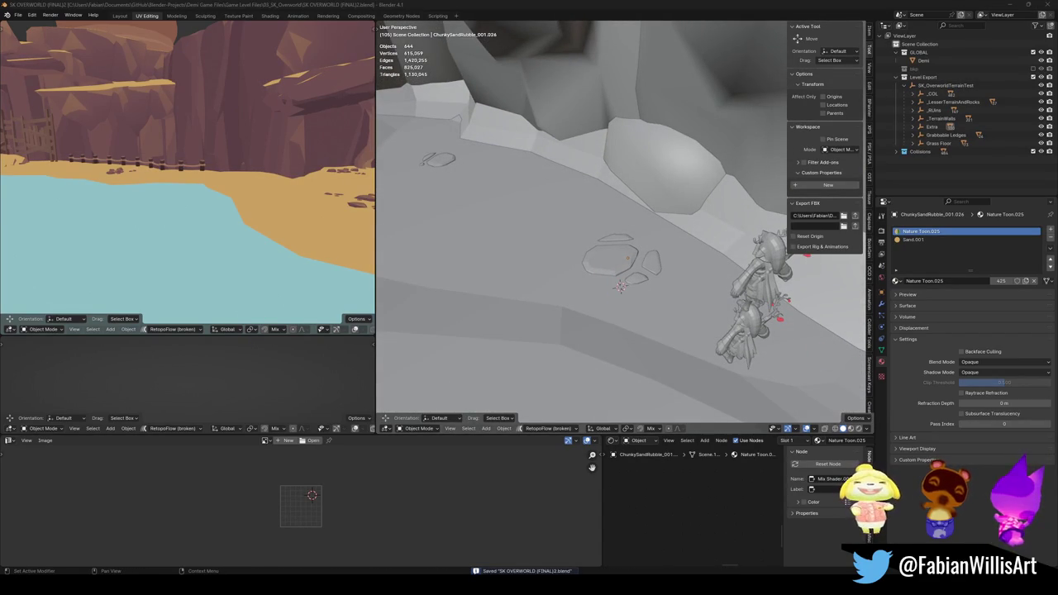
left_click(621, 271)
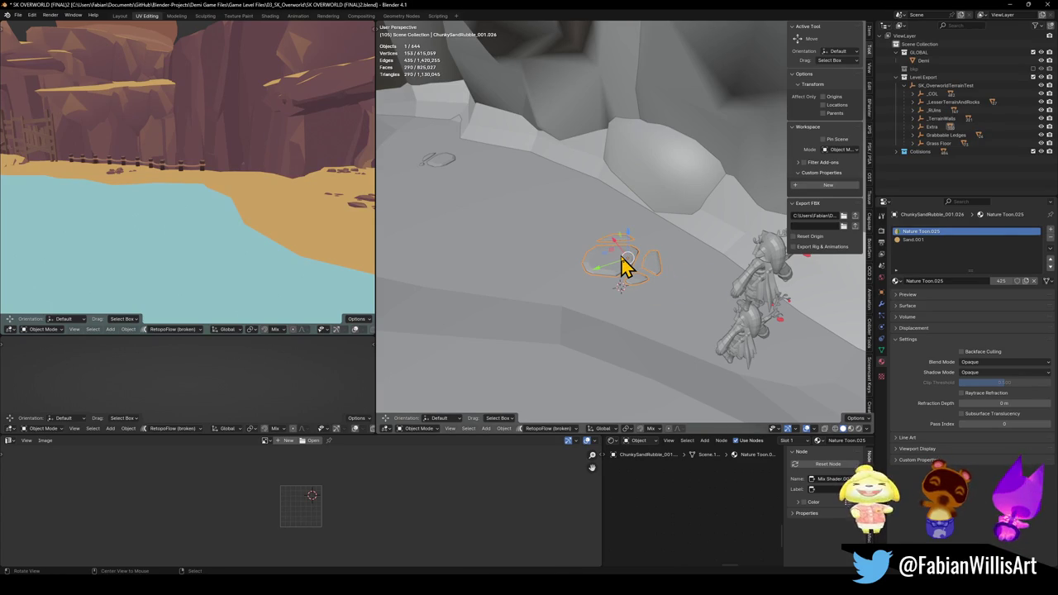
key("ctrl+s")
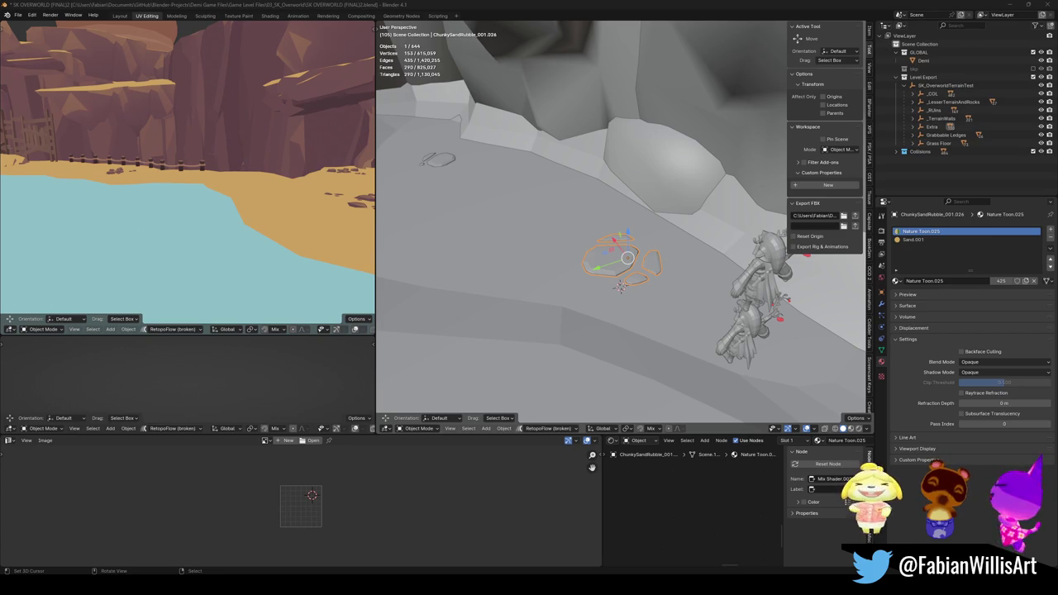
key("super+shift+s")
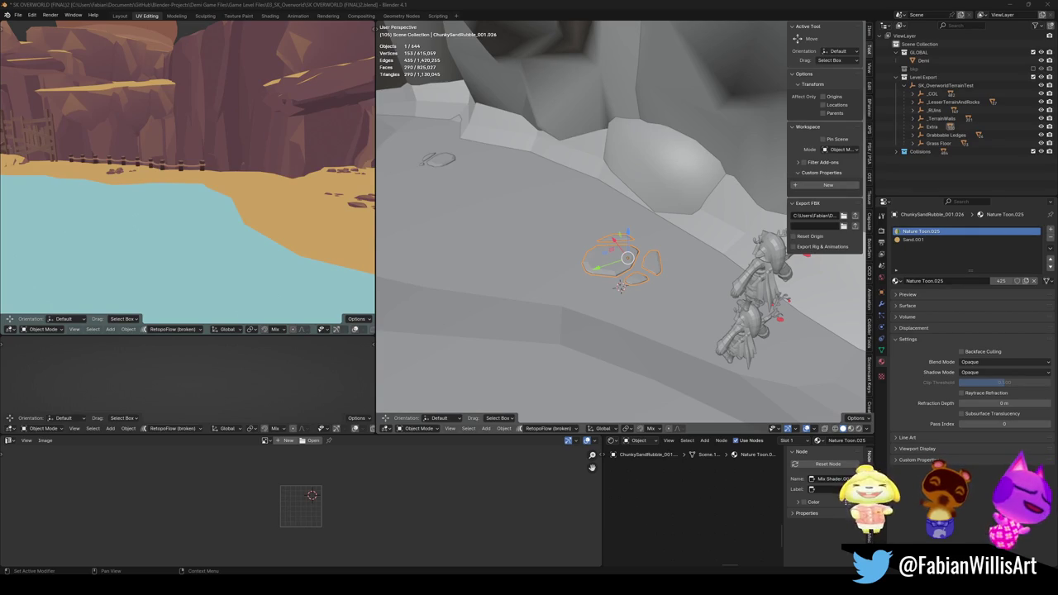
Clear the selection, unhide all hidden objects, and save the blend file.
left_click(579, 247)
key("alt+h")
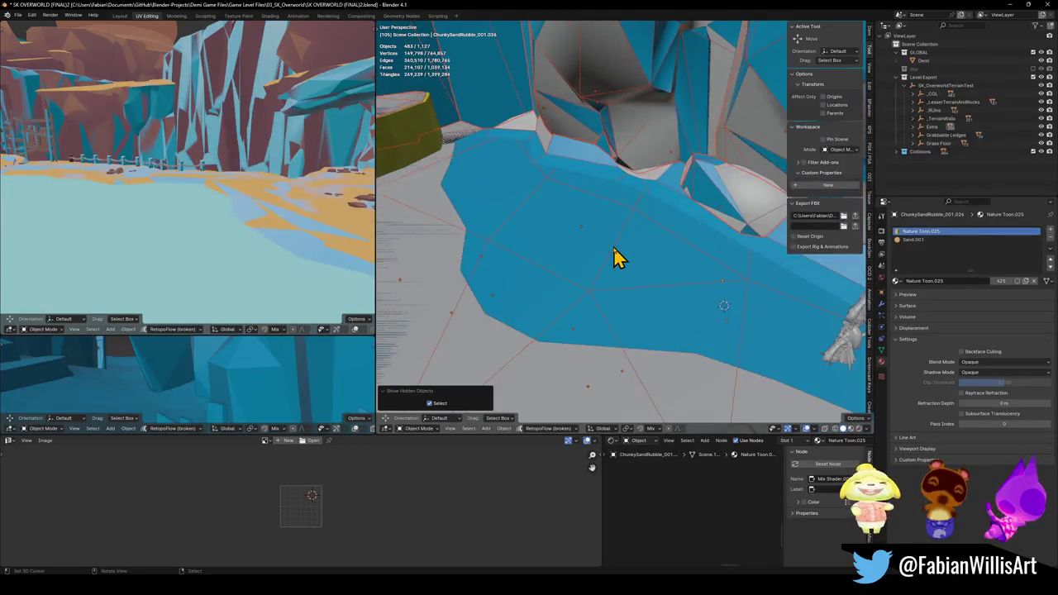
key("ctrl+s")
Separate the linked floor faces of the blue terrain collider into their own object and hide it.
left_click(633, 278)
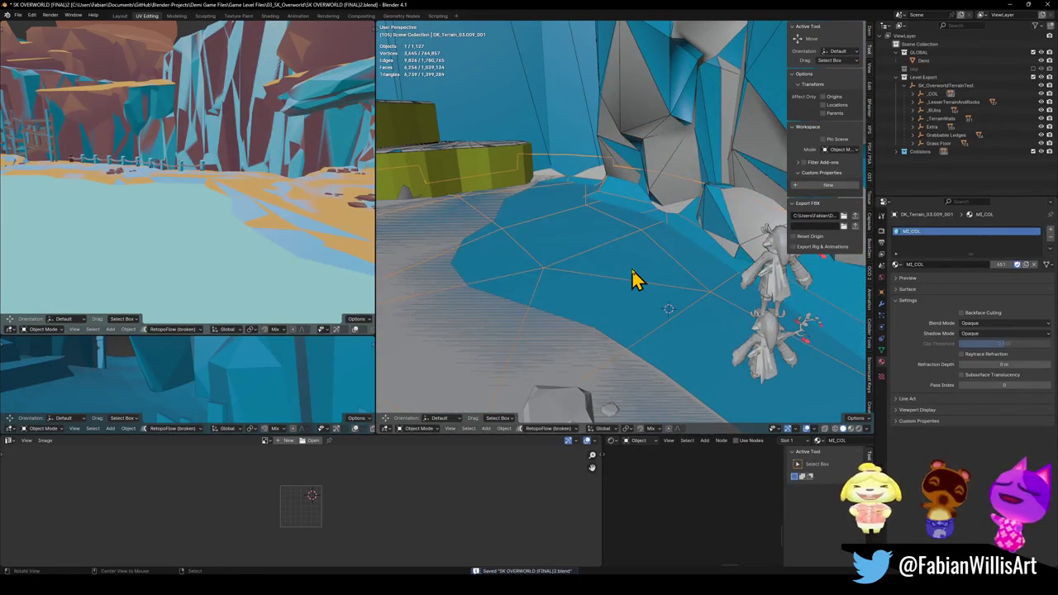
mouse_move(637, 271)
left_mouse_down()
mouse_move(625, 250)
mouse_move(564, 256)
mouse_move(713, 262)
mouse_move(584, 267)
mouse_move(632, 259)
mouse_move(590, 278)
mouse_move(590, 302)
mouse_move(608, 304)
mouse_move(607, 322)
mouse_move(628, 248)
left_mouse_up()
key("Tab")
key("l")
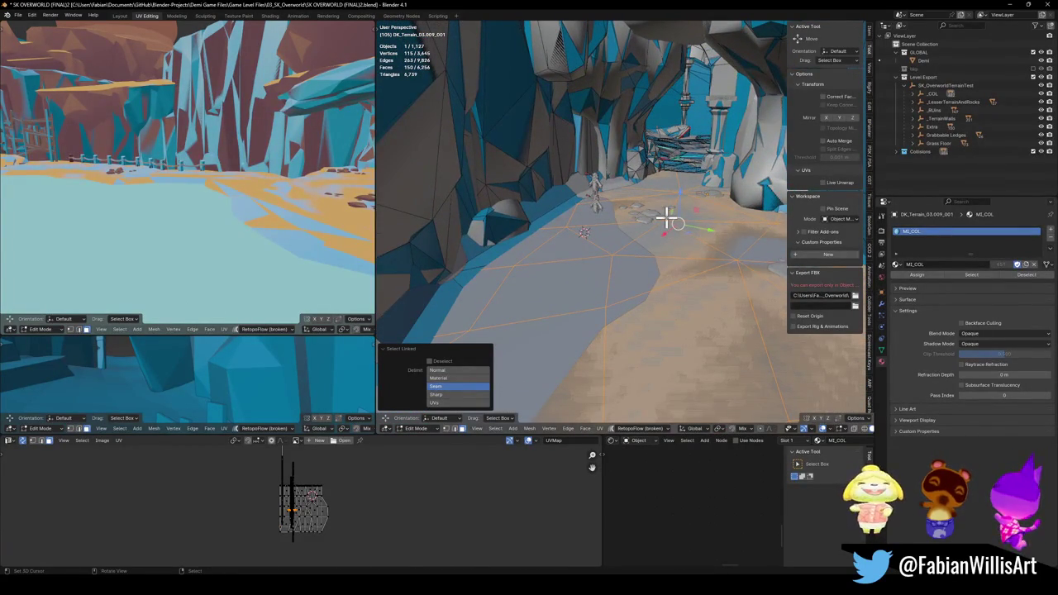
key("q")
left_click(667, 228)
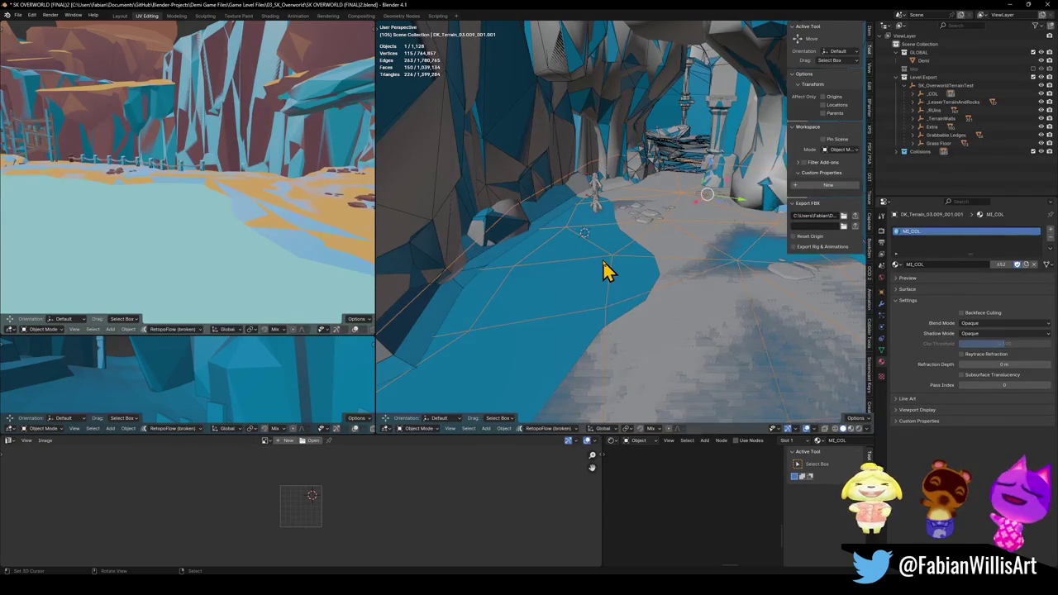
key("h")
left_click(661, 259)
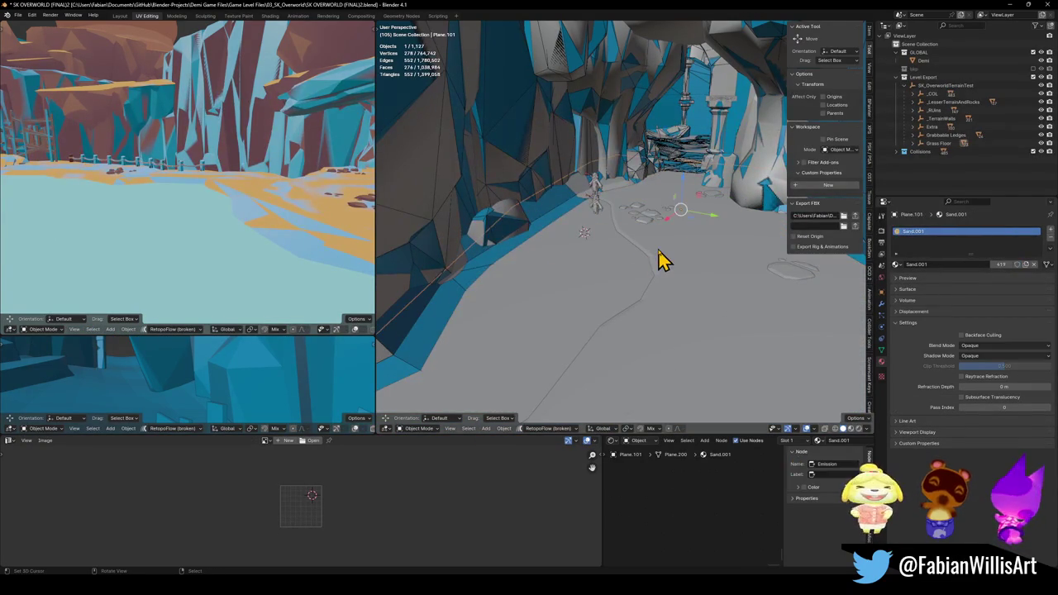
Duplicate the sand floor plane, then delete the duplicate again.
key("shift+d")
key("Escape")
key("g")
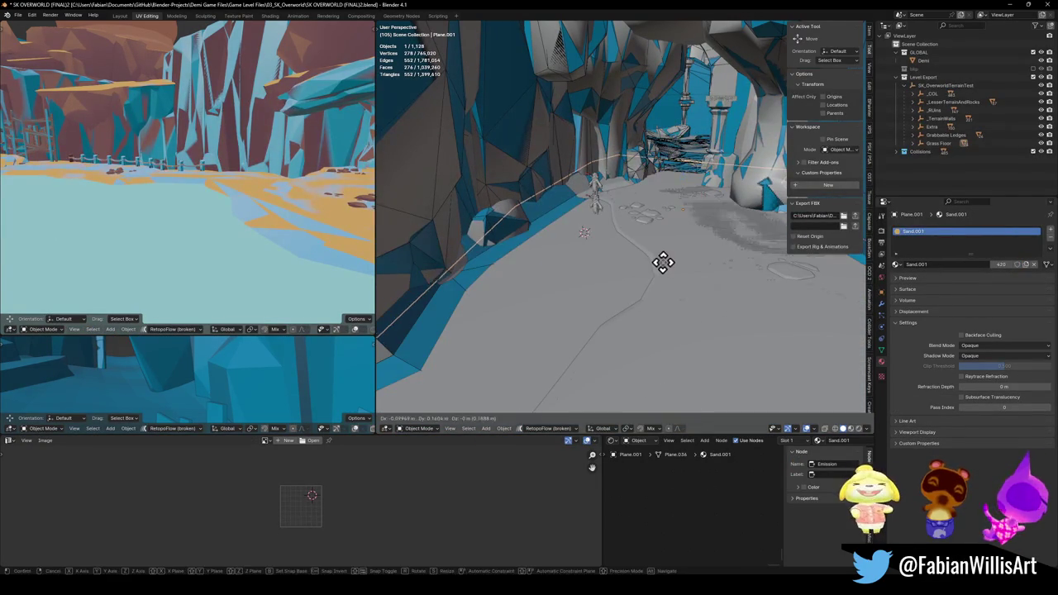
key("Escape")
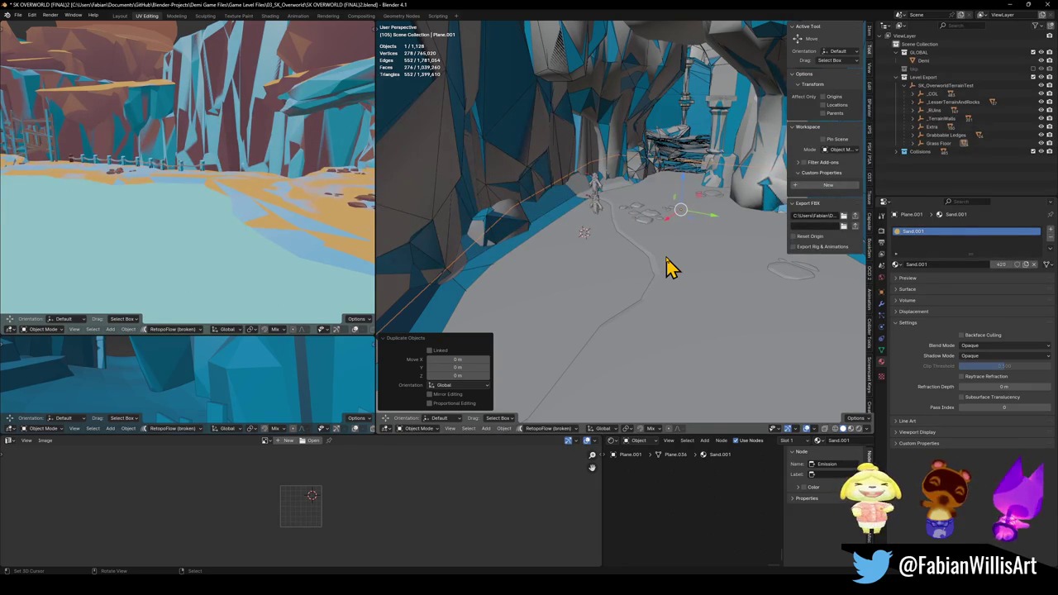
key("Delete")
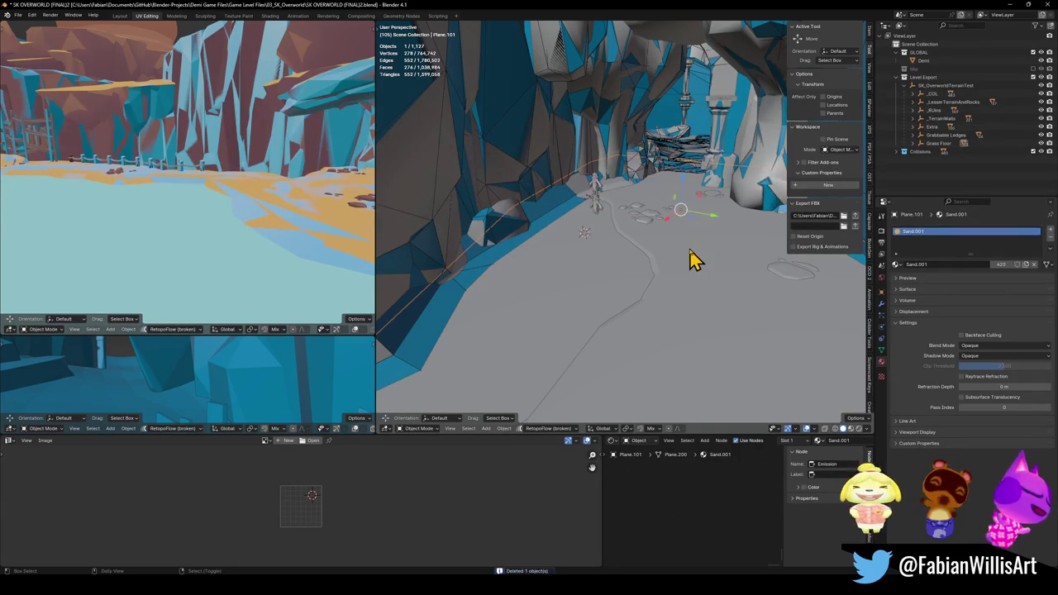
Generate collider mesh Plane.101_001 from the sand floor, decimated to ratio 0.414 (140 faces).
key("shift+c")
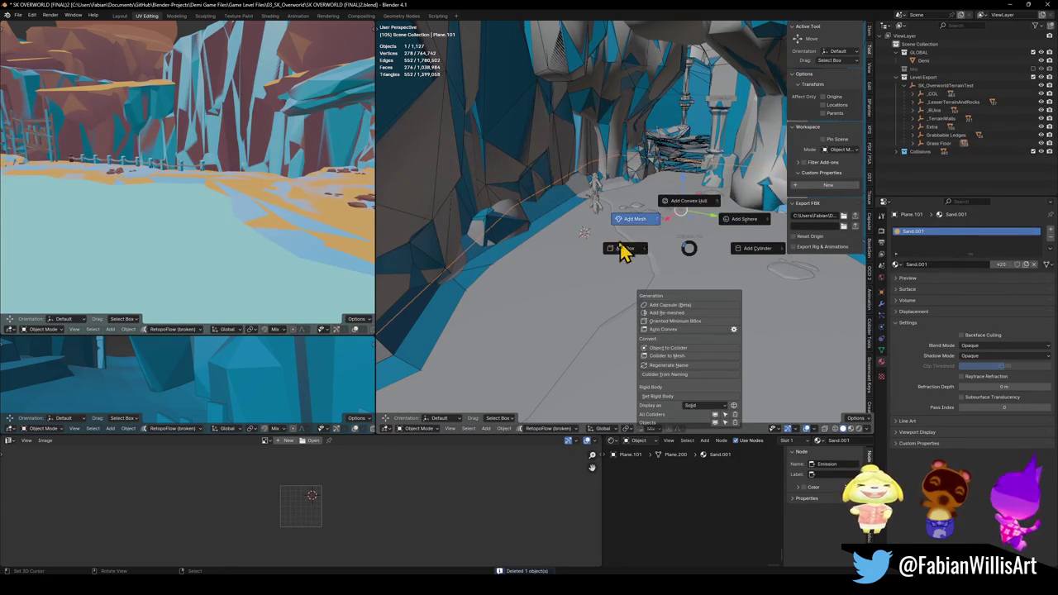
left_click(628, 245)
key("d")
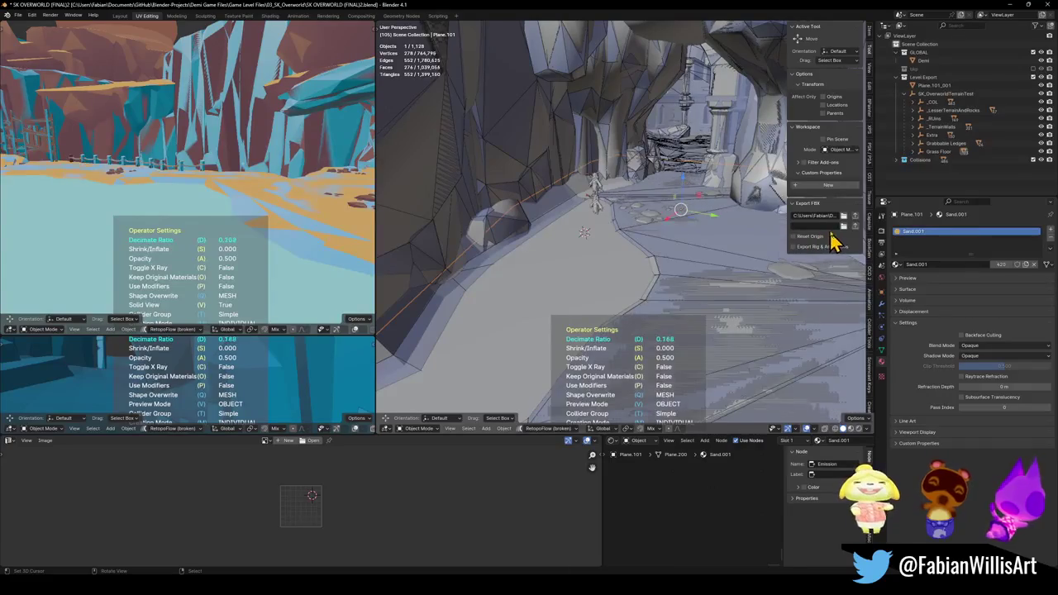
left_click(787, 237)
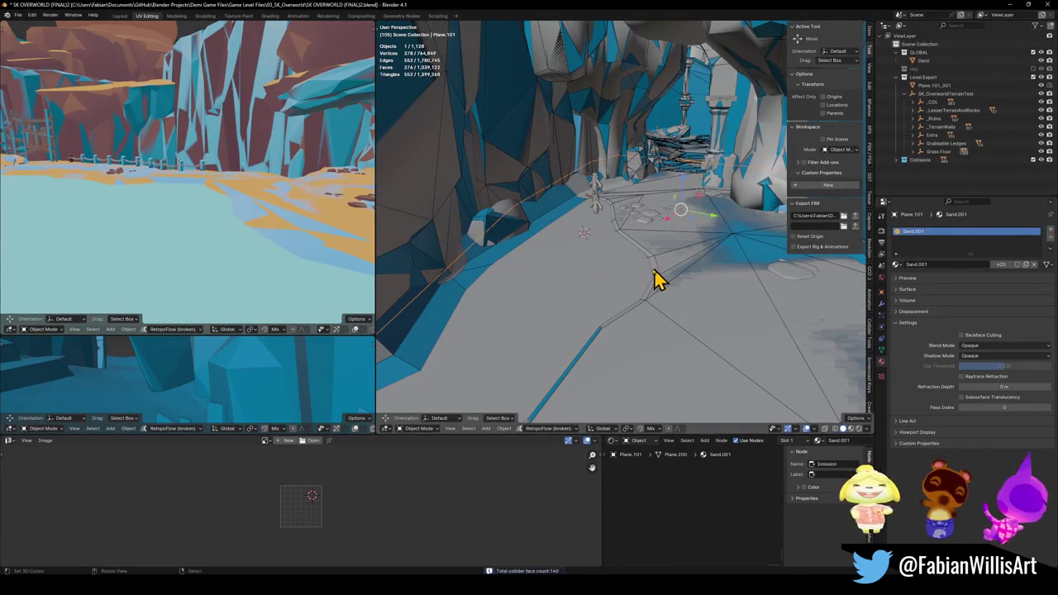
left_click(457, 304, "shift")
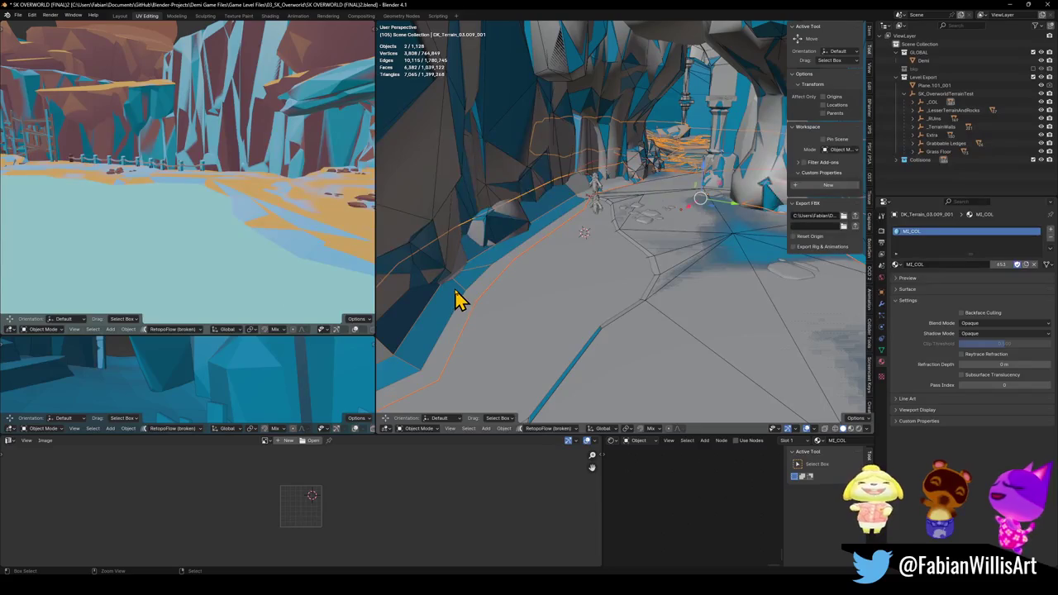
Join the sand collider into the terrain collider, then undo the join.
key("ctrl+j")
key("g")
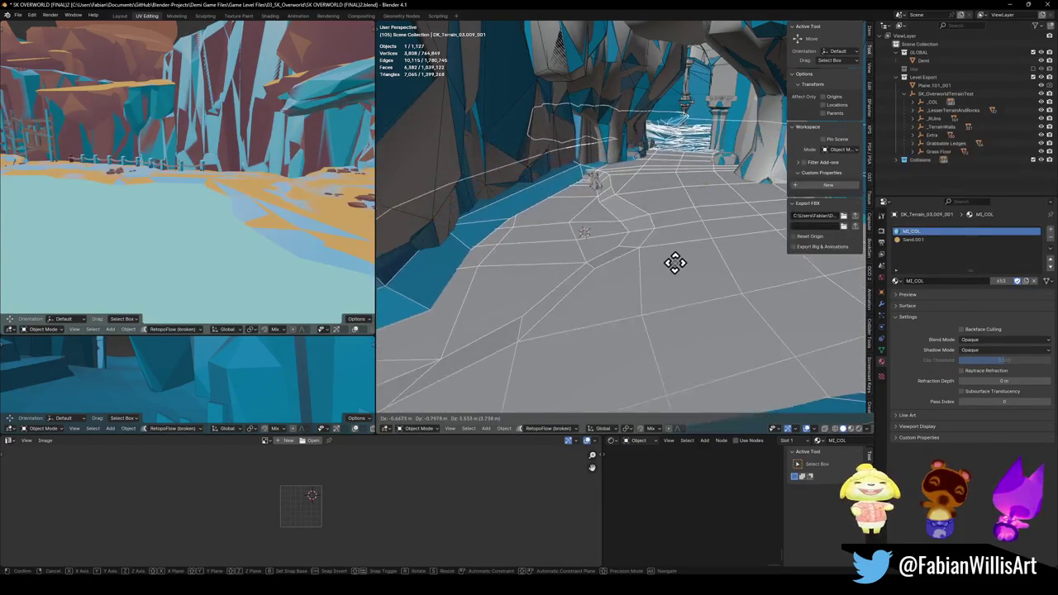
key("Escape")
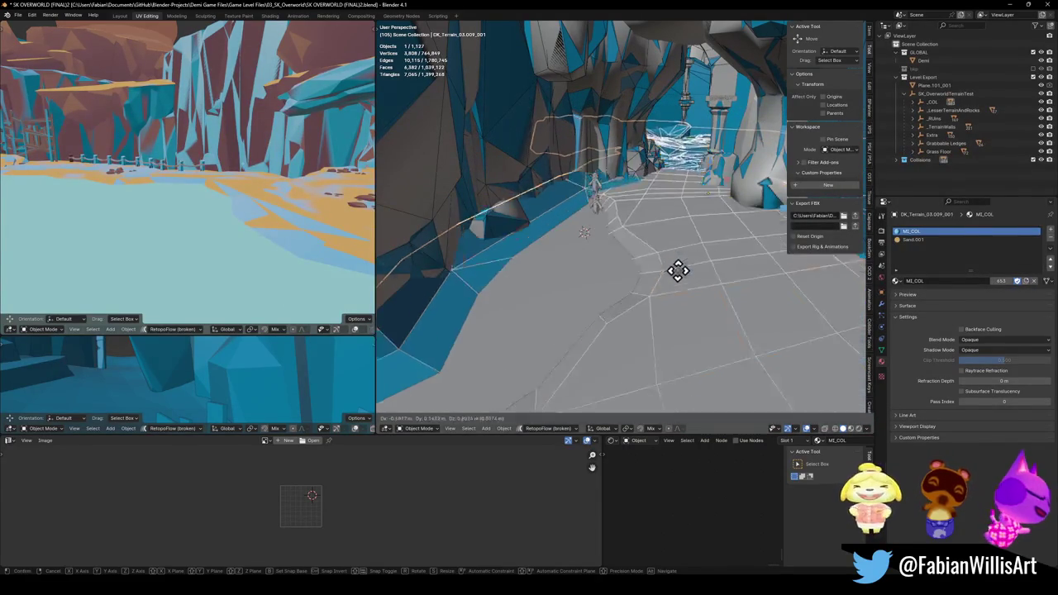
key("ctrl+z")
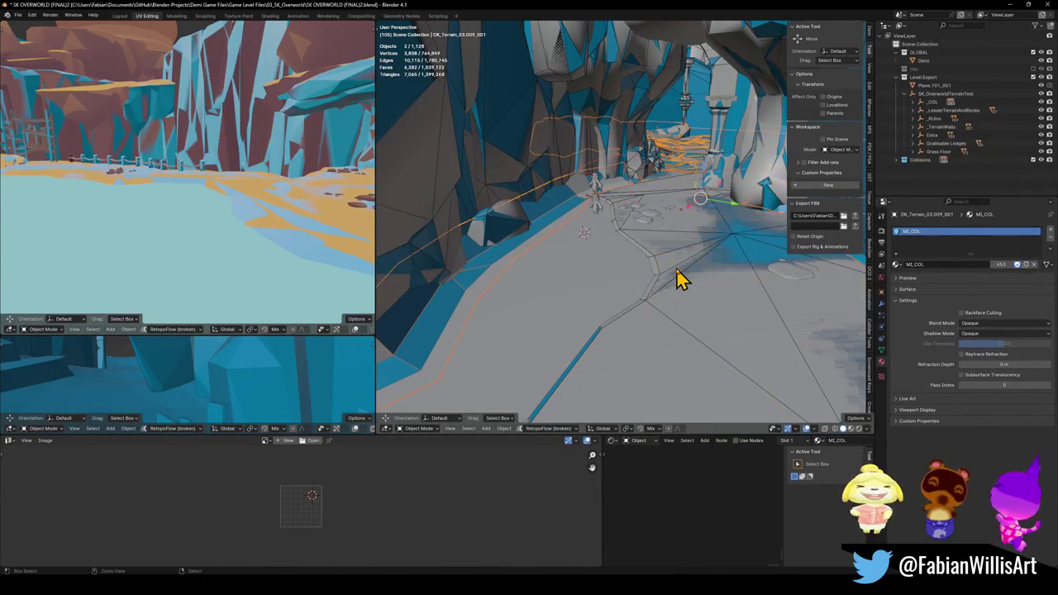
Select the sand floor collider with the terrain collider, merge them, and save.
left_click(719, 253)
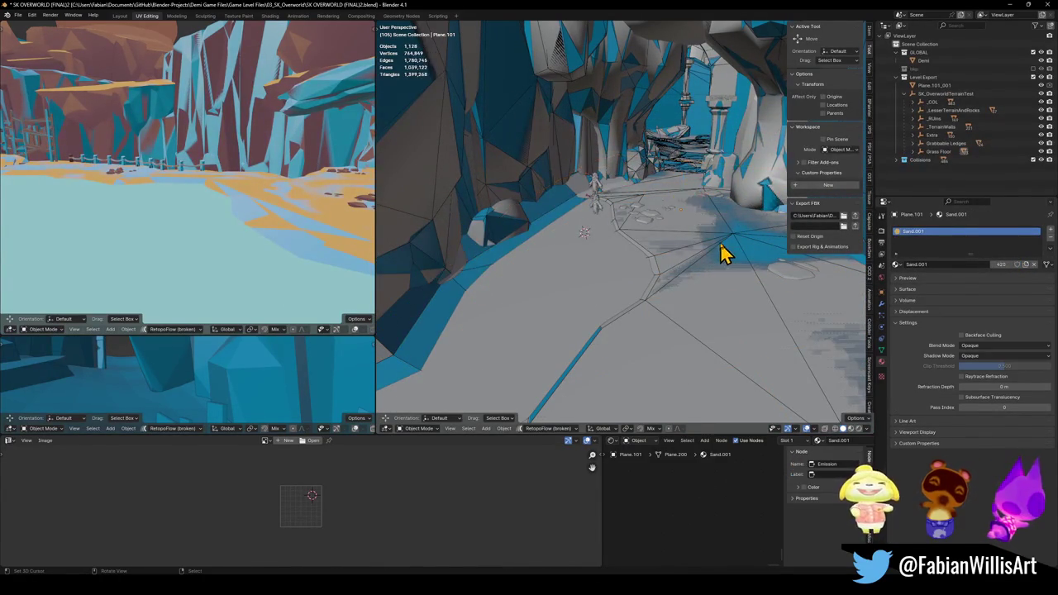
key("g")
key("Escape")
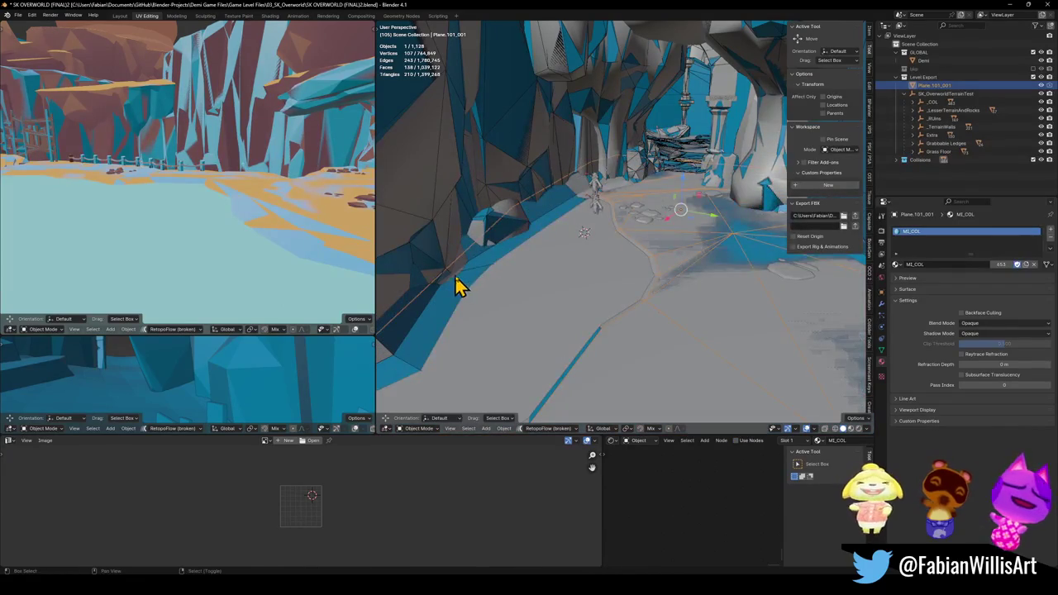
left_click(501, 283, "shift")
key("g")
key("Escape")
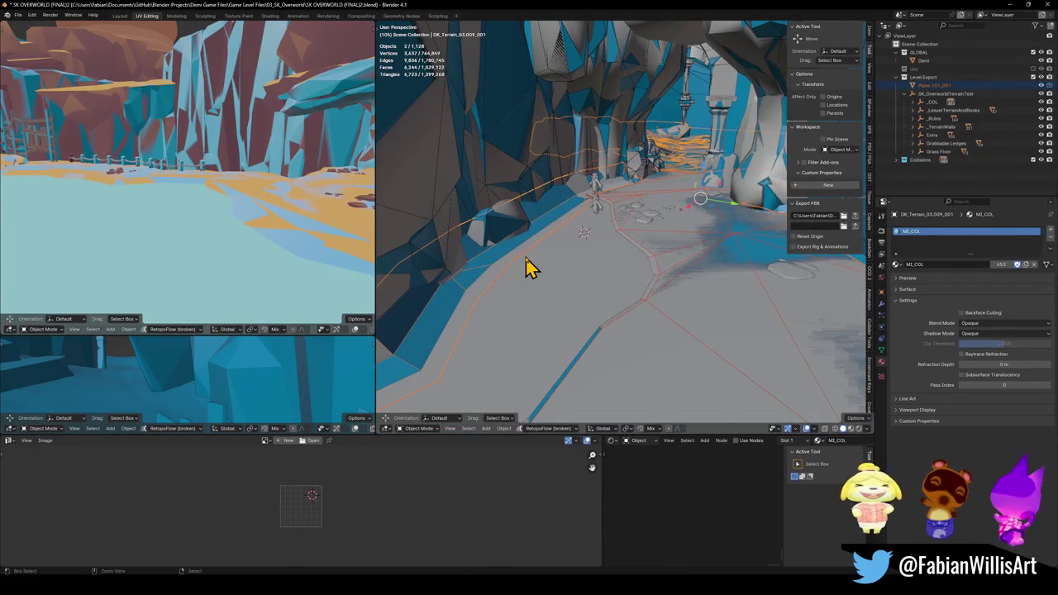
key("Delete")
left_click(626, 253)
key("g")
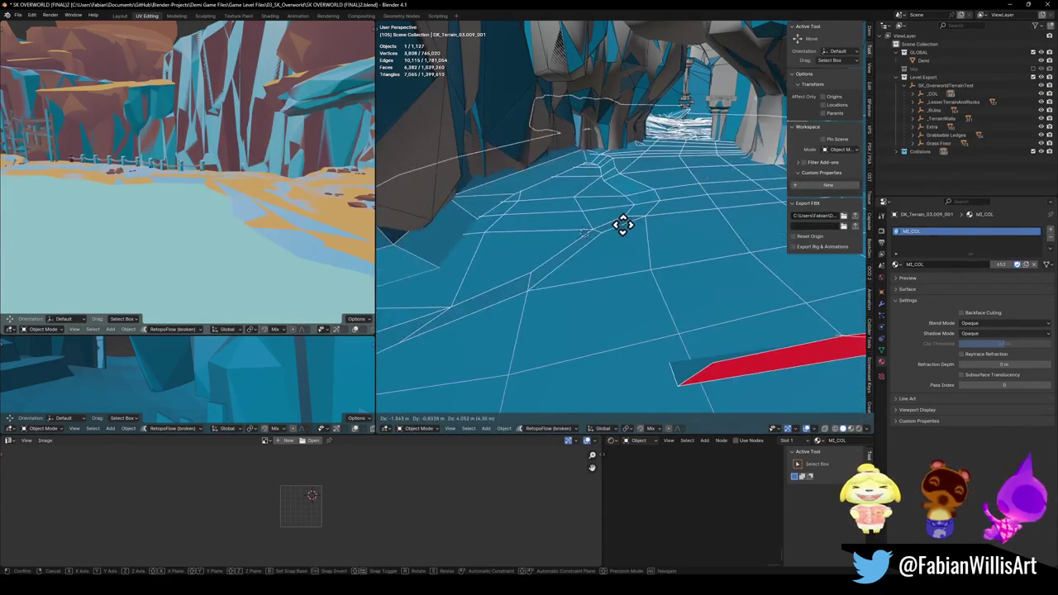
key("Escape")
key("ctrl+s")
Unhide the old blue collision floor piece, delete it, and save.
key("alt+h")
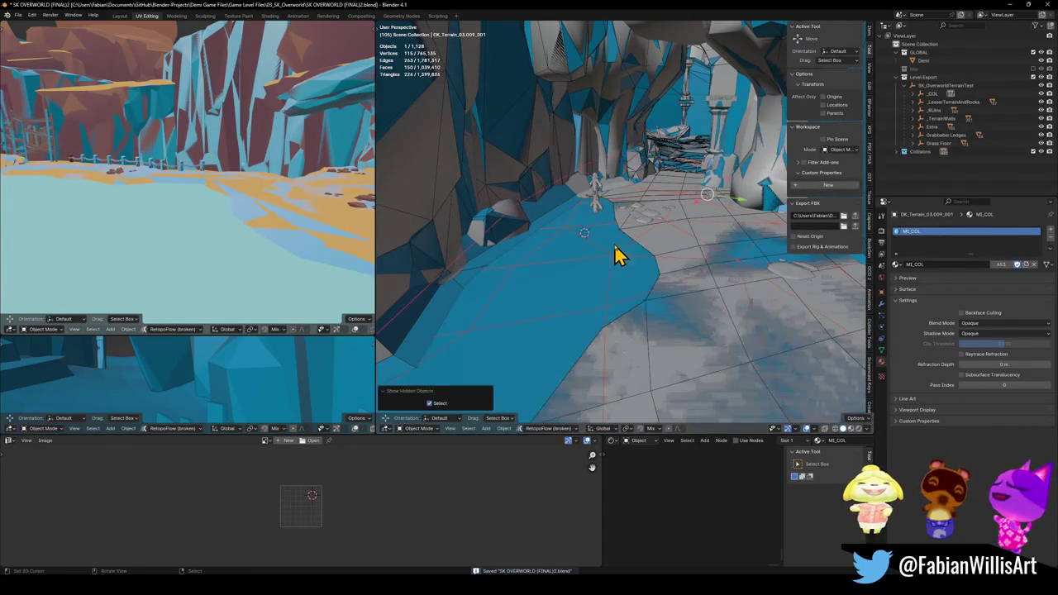
left_click(579, 286)
key("g")
key("Escape")
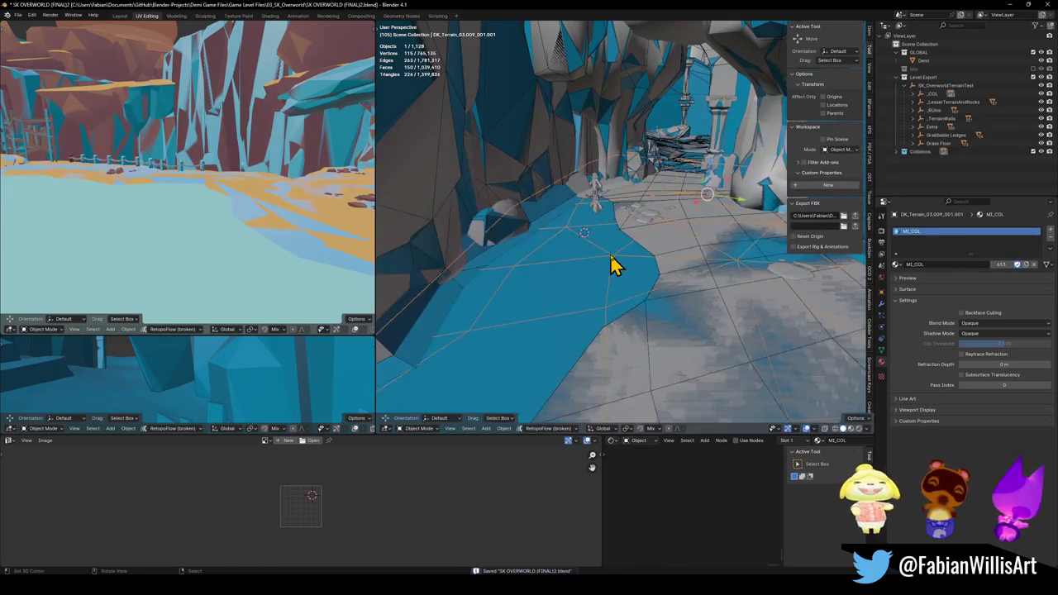
key("Delete")
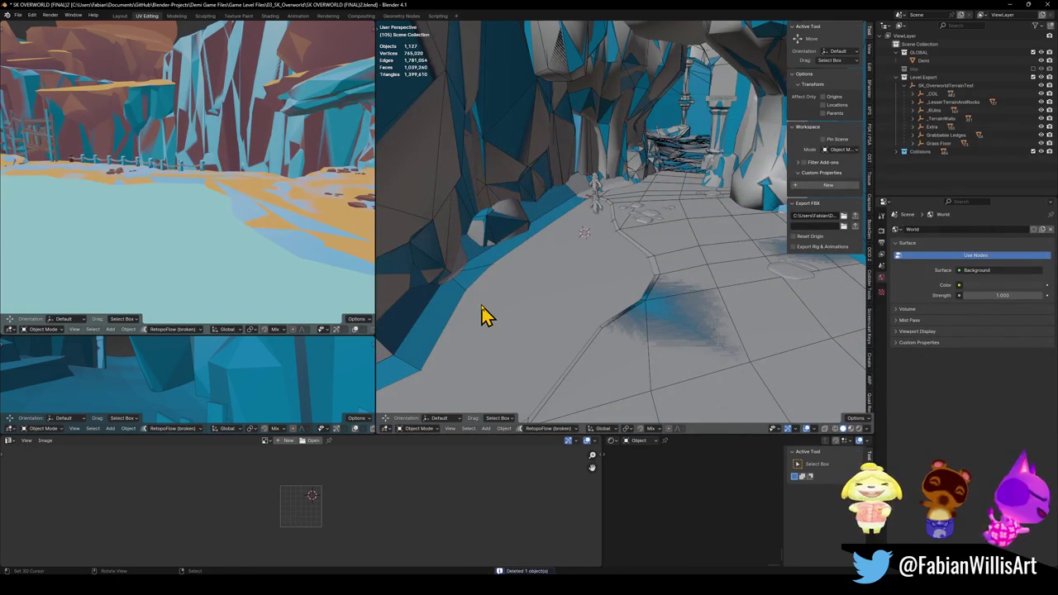
key("ctrl+s")
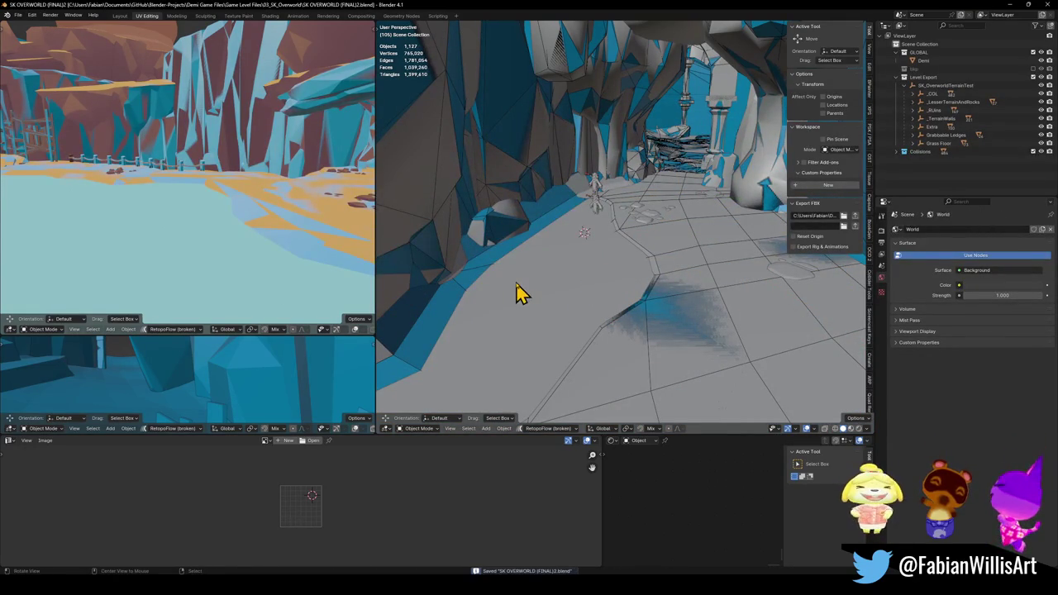
Select everything in the SK_OverworldTerrainTest collection, save, and export the terrain FBX to Unity.
left_click(928, 86)
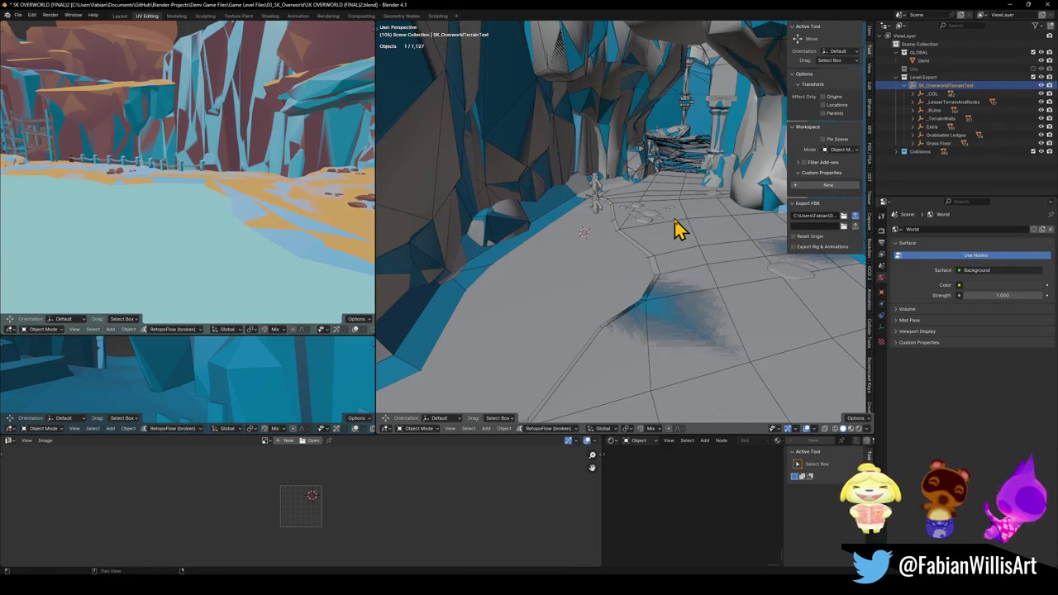
key("a")
key("ctrl+s")
key("alt+Tab")
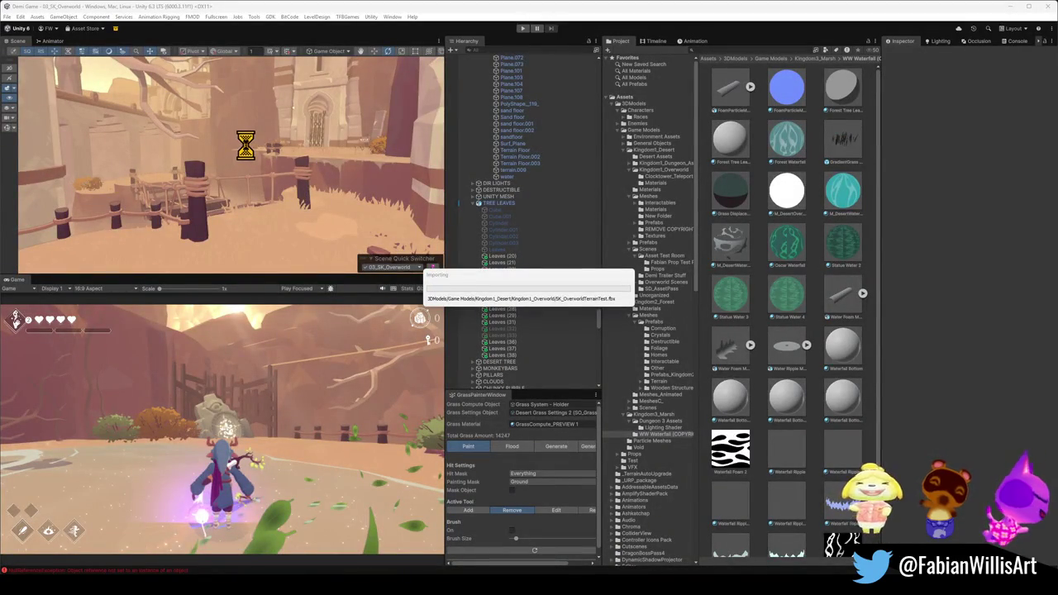
Fly the Scene view over the bridge and through the gate to the stream, then select the water.
mouse_move(248, 158)
left_mouse_down()
mouse_move(302, 172)
mouse_move(224, 172)
mouse_move(346, 182)
mouse_move(347, 163)
mouse_move(444, 181)
left_mouse_up()
mouse_move(309, 159)
left_mouse_down()
mouse_move(349, 161)
mouse_move(324, 134)
left_mouse_up()
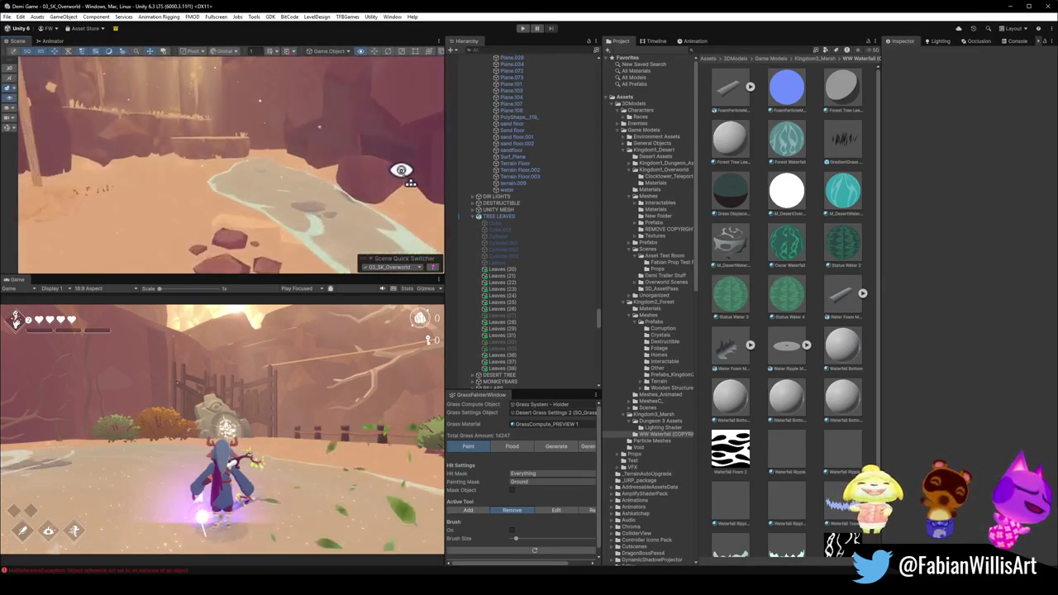
mouse_move(392, 179)
left_mouse_down()
mouse_move(267, 175)
mouse_move(383, 176)
left_mouse_up()
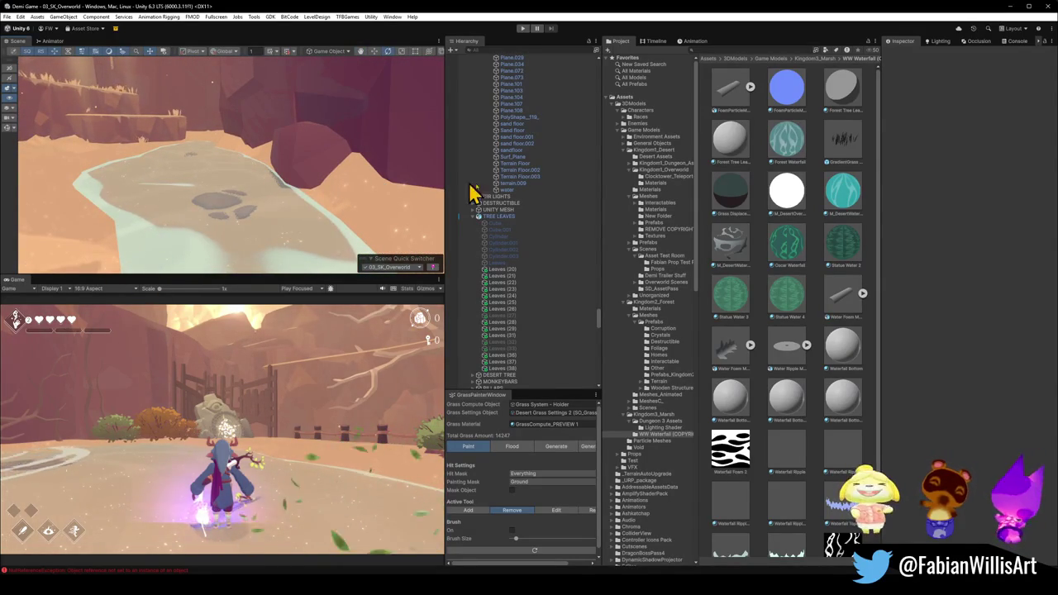
left_click(513, 190)
Frame the water, locate its WaterHoleFormation material, and assign M_DesertWater instead.
key("f")
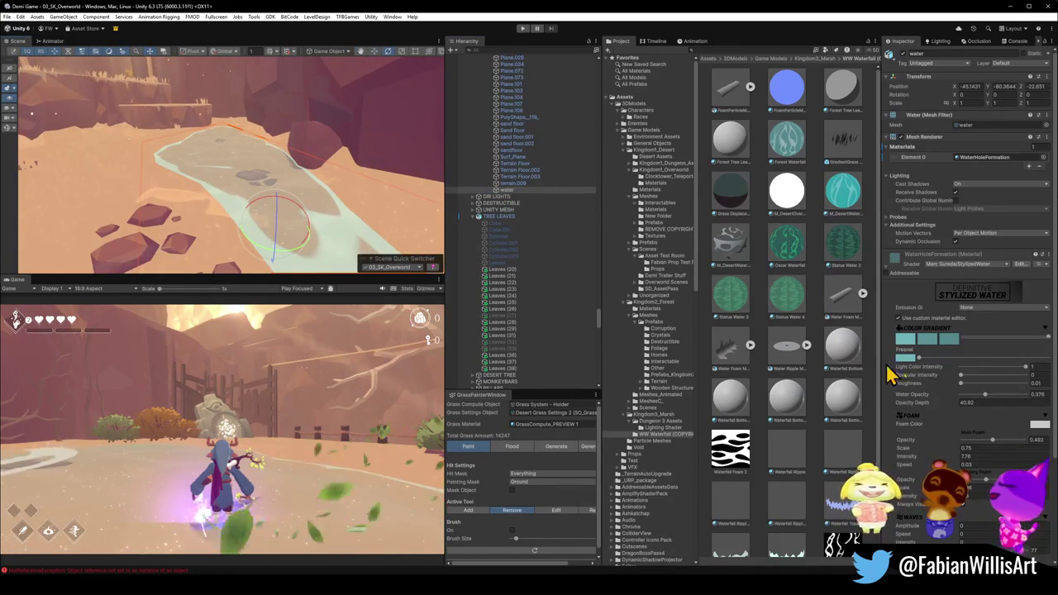
right_click(894, 263)
left_click(942, 296)
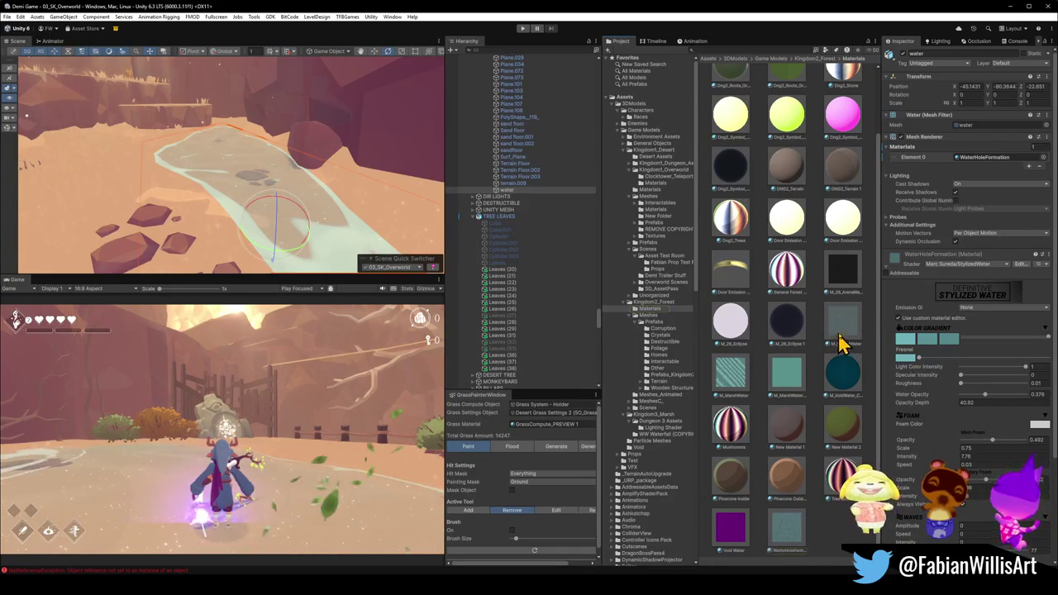
mouse_move(845, 330)
left_mouse_down()
mouse_move(839, 318)
mouse_move(302, 199)
left_mouse_up()
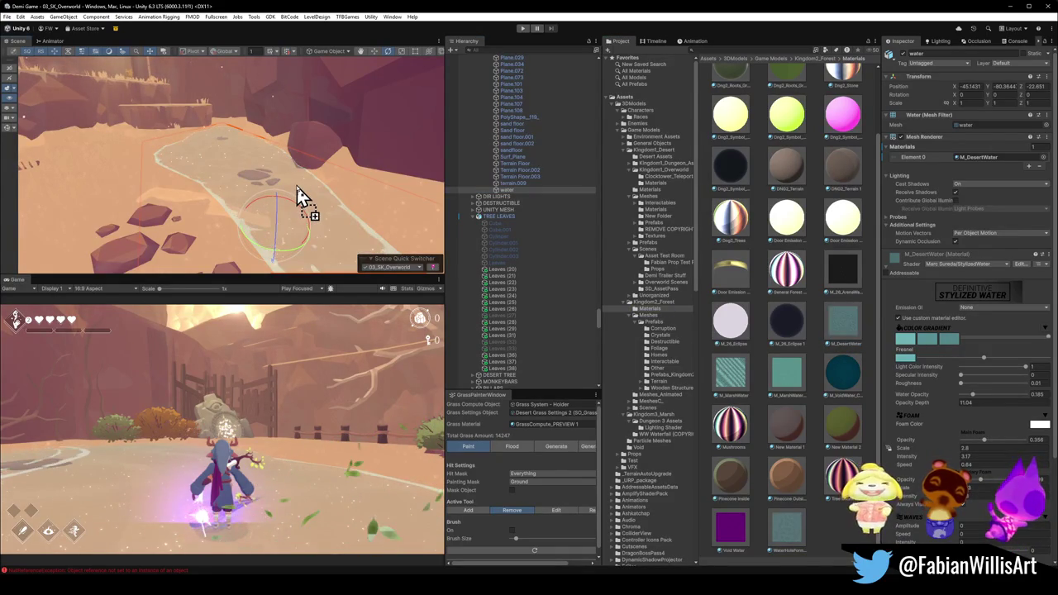
key("Escape")
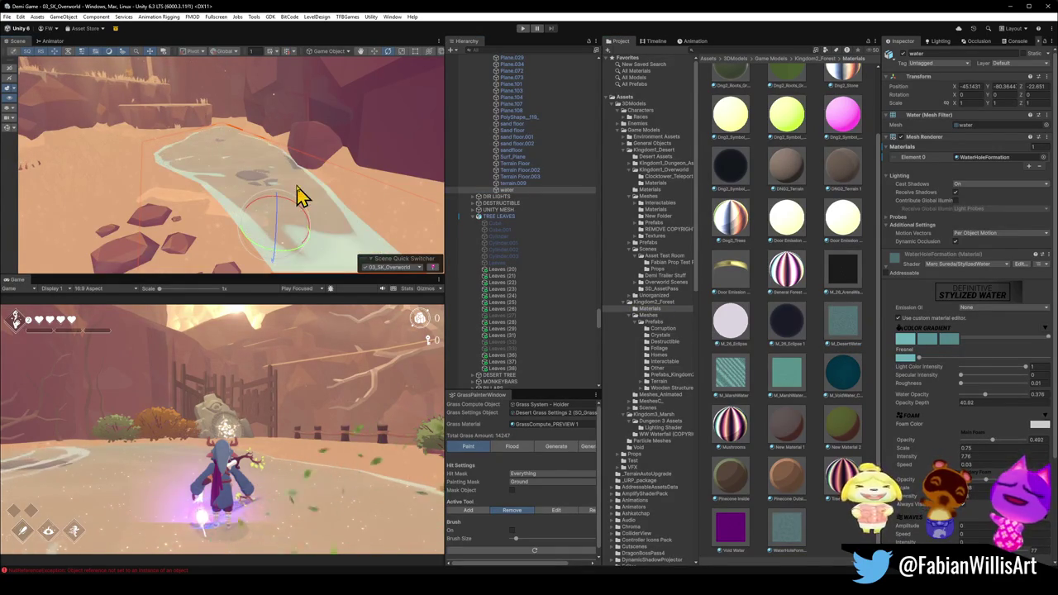
left_click_drag(839, 372, 300, 192)
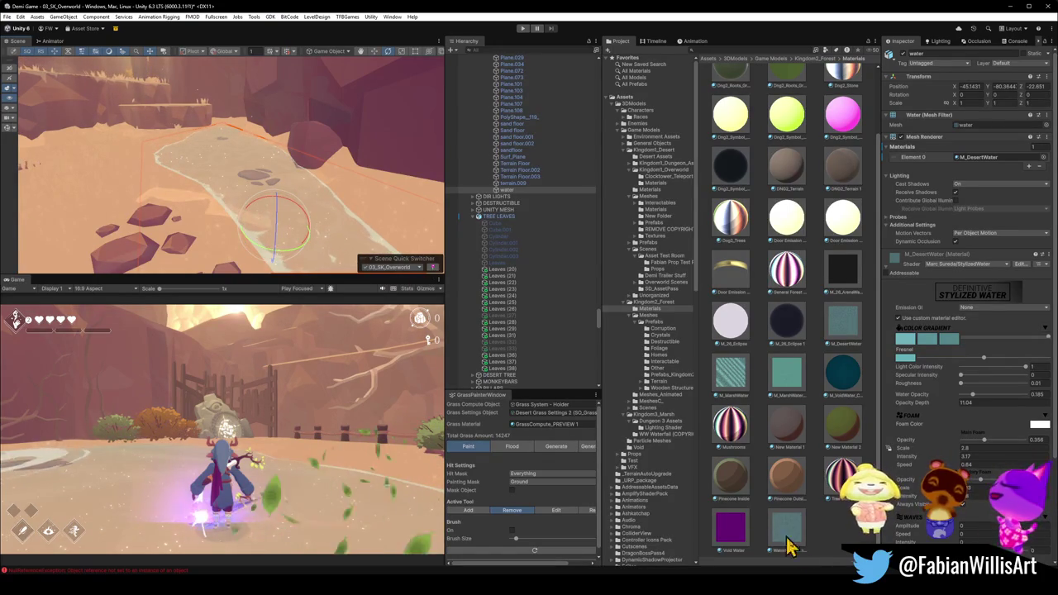
Compare WaterHoleFormation against M_DesertWater, keep M_DesertWater, and view WaterHoleFormation's settings before starting GitHub Desktop.
mouse_move(785, 529)
left_mouse_down()
mouse_move(243, 193)
mouse_move(260, 221)
left_mouse_up()
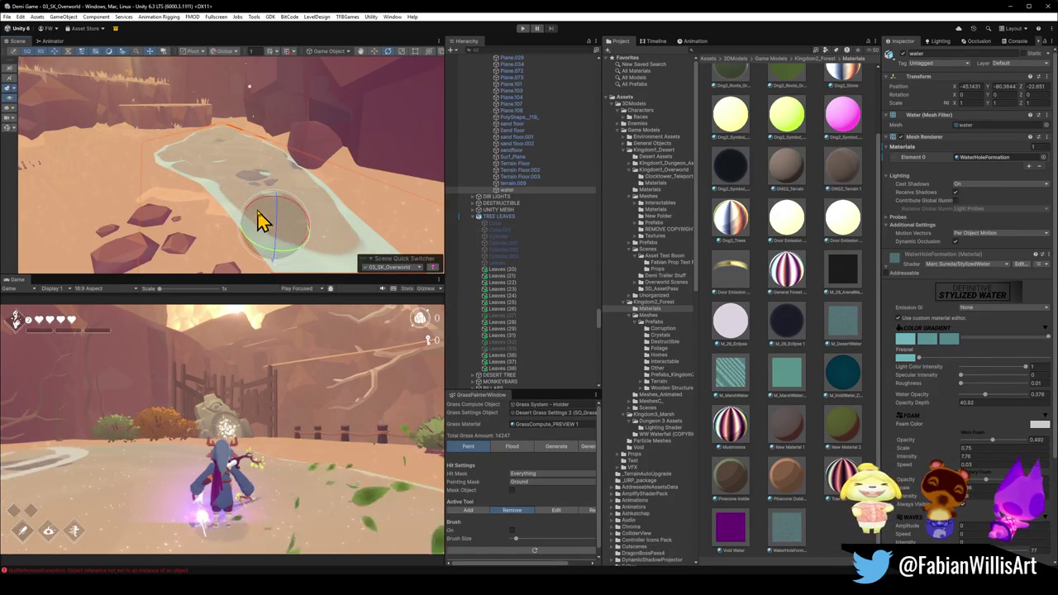
right_click(899, 269)
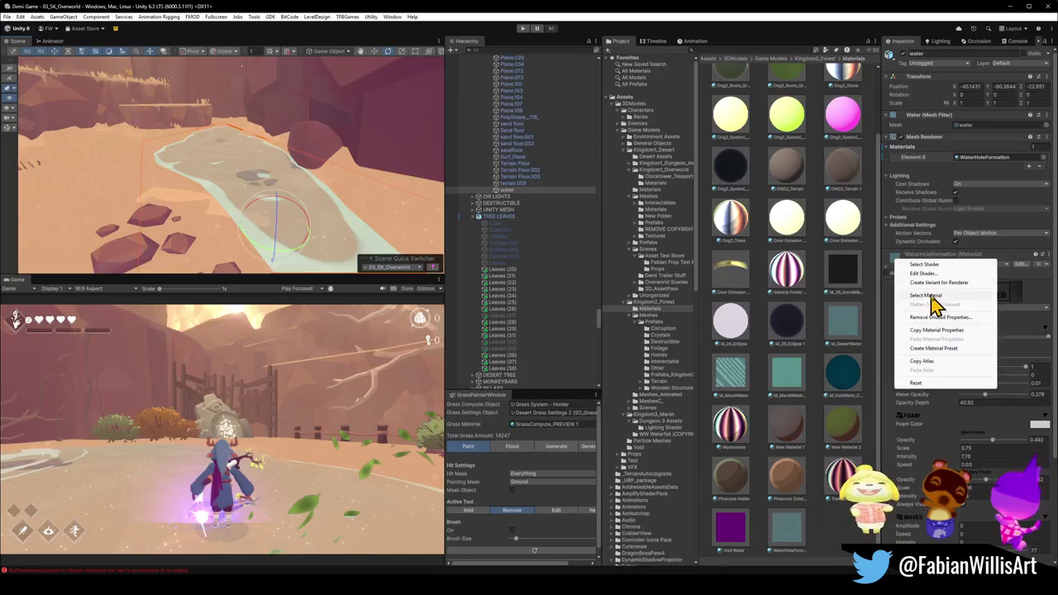
left_click(934, 300)
mouse_move(840, 327)
left_mouse_down()
mouse_move(293, 201)
mouse_move(272, 170)
mouse_move(314, 150)
mouse_move(220, 164)
mouse_move(222, 173)
left_mouse_up()
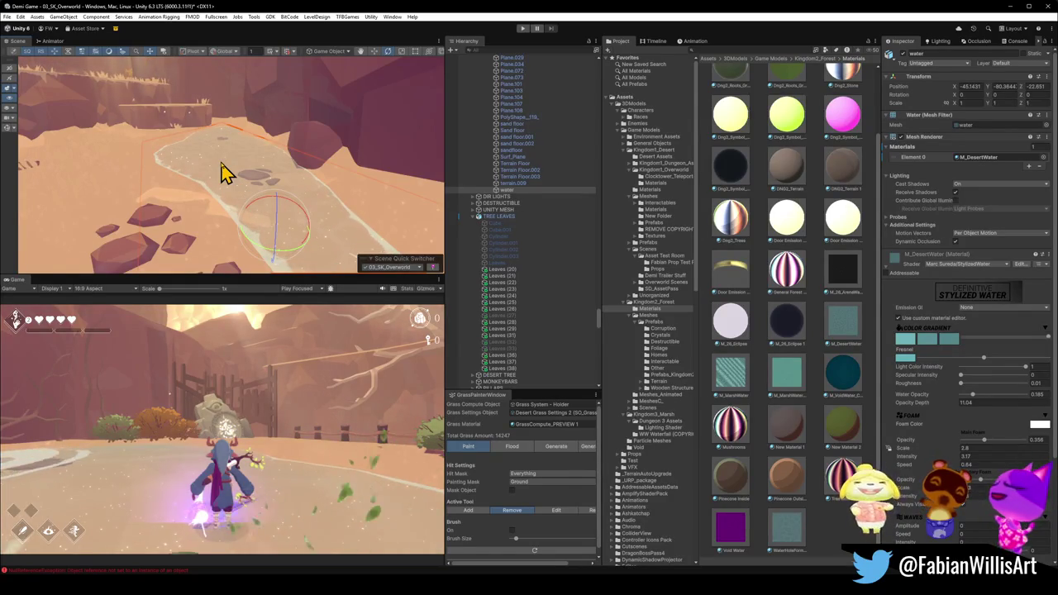
left_click(788, 535)
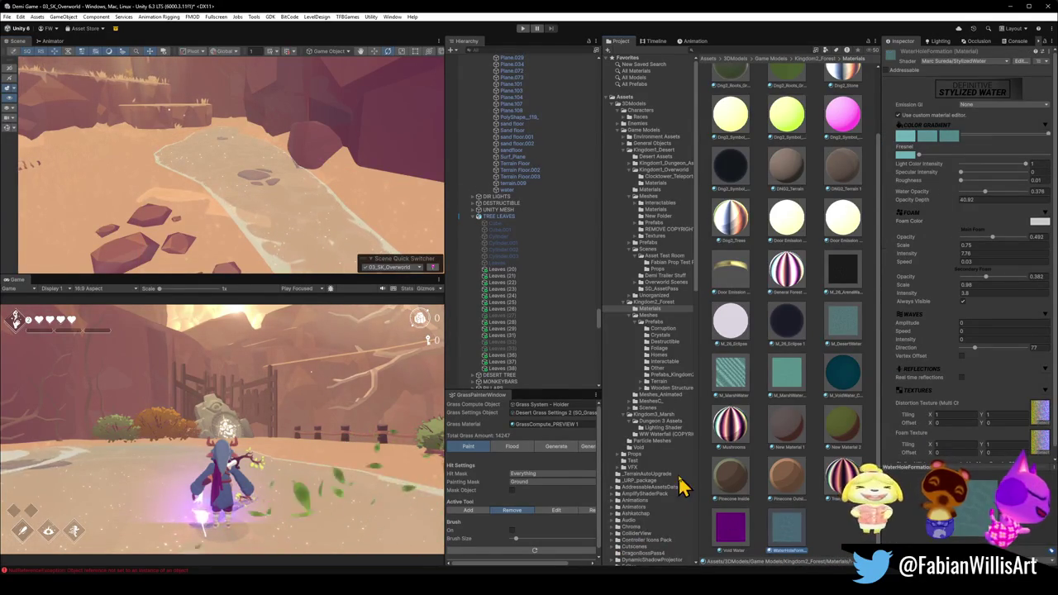
key("super")
type("grass")
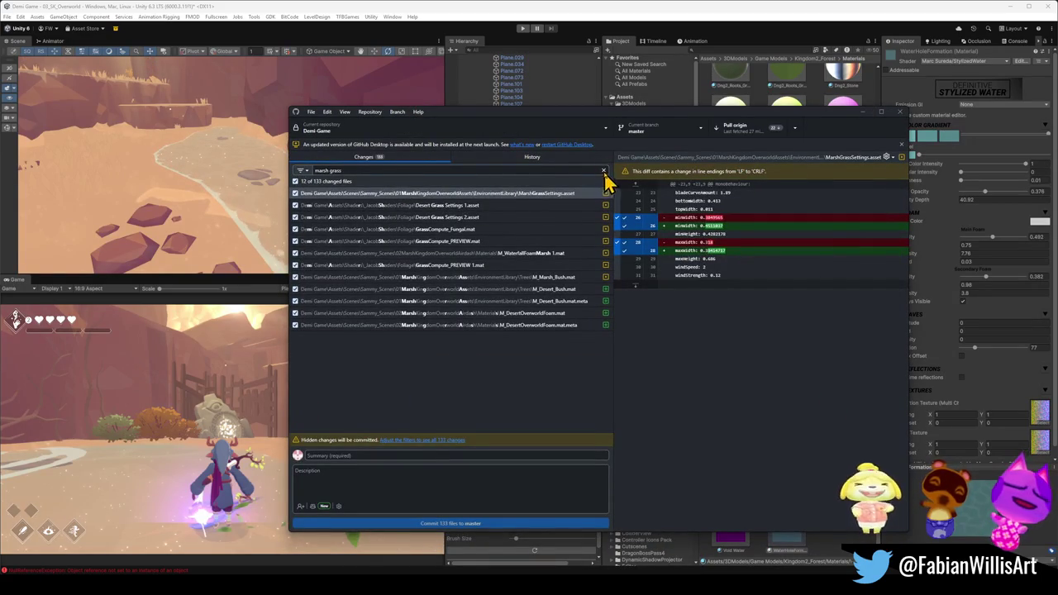
Filter to WaterHoleFormation.mat, discard its change, and attempt a pull from origin, dismissing the error.
left_click(602, 171)
type("WaterHoleFormation")
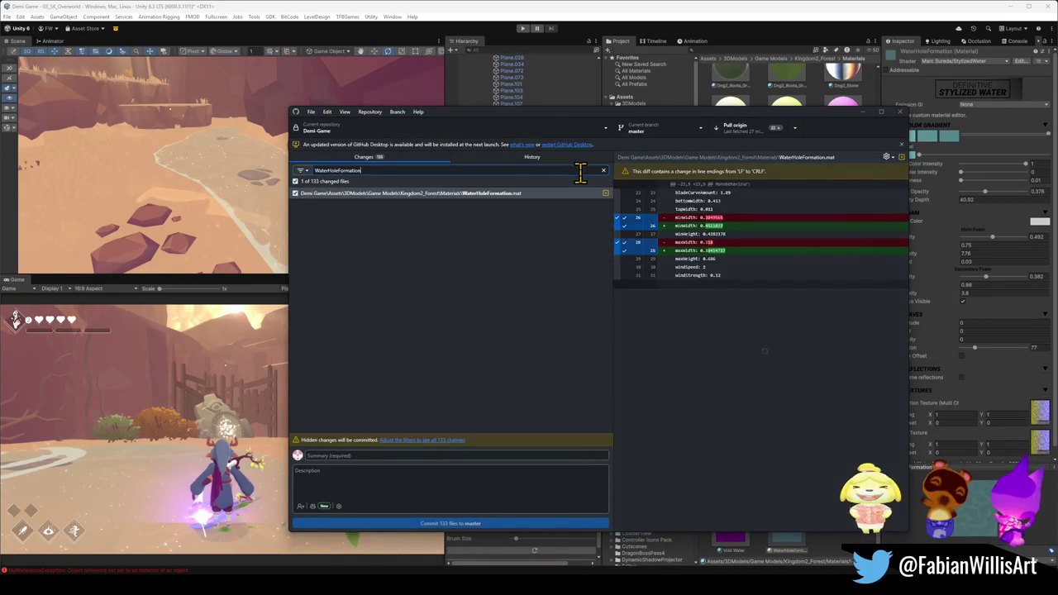
right_click(507, 199)
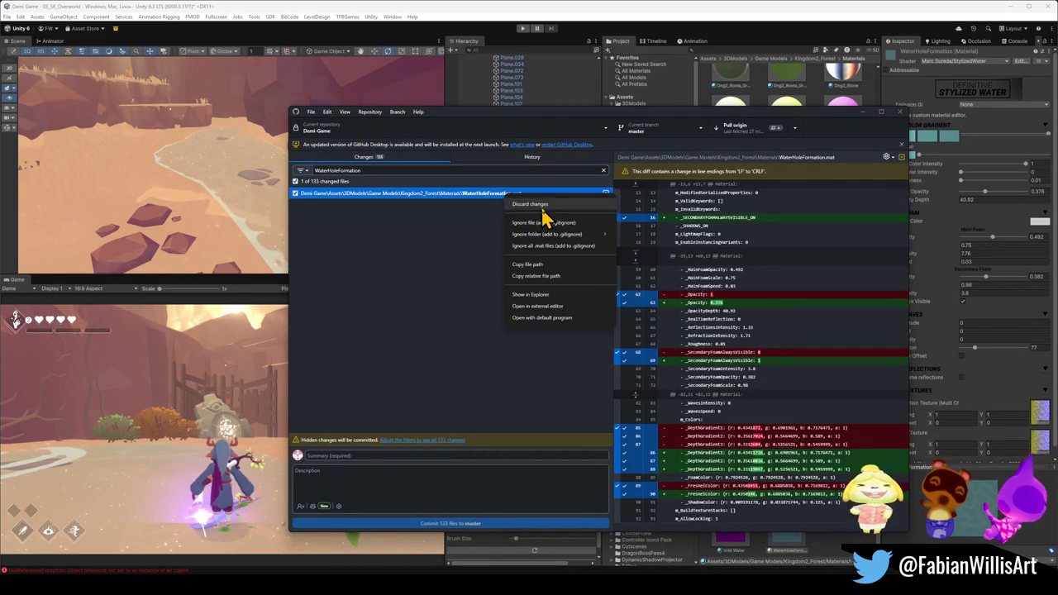
key("Escape")
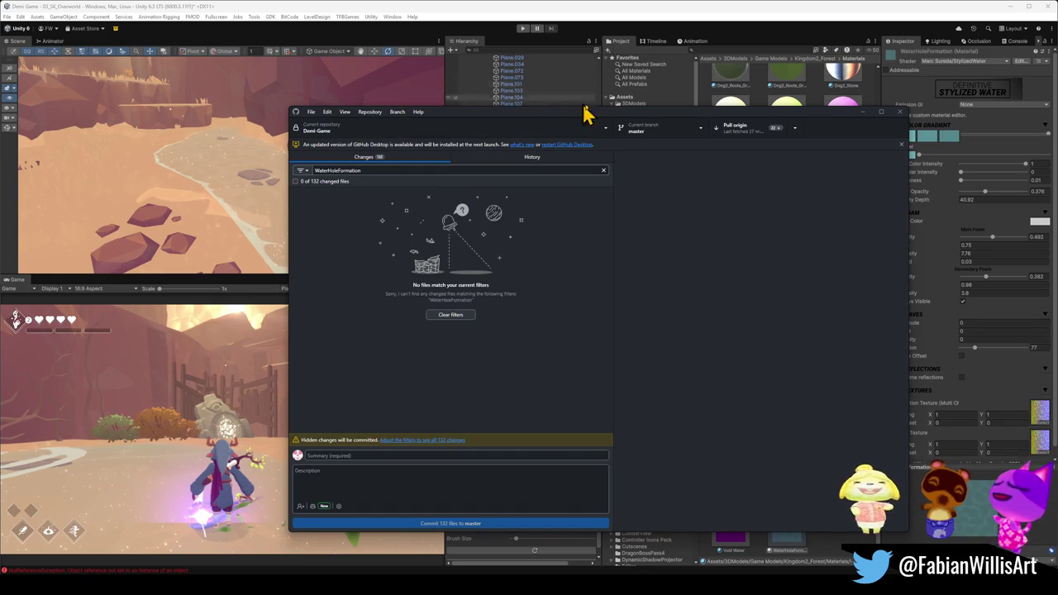
left_click(739, 128)
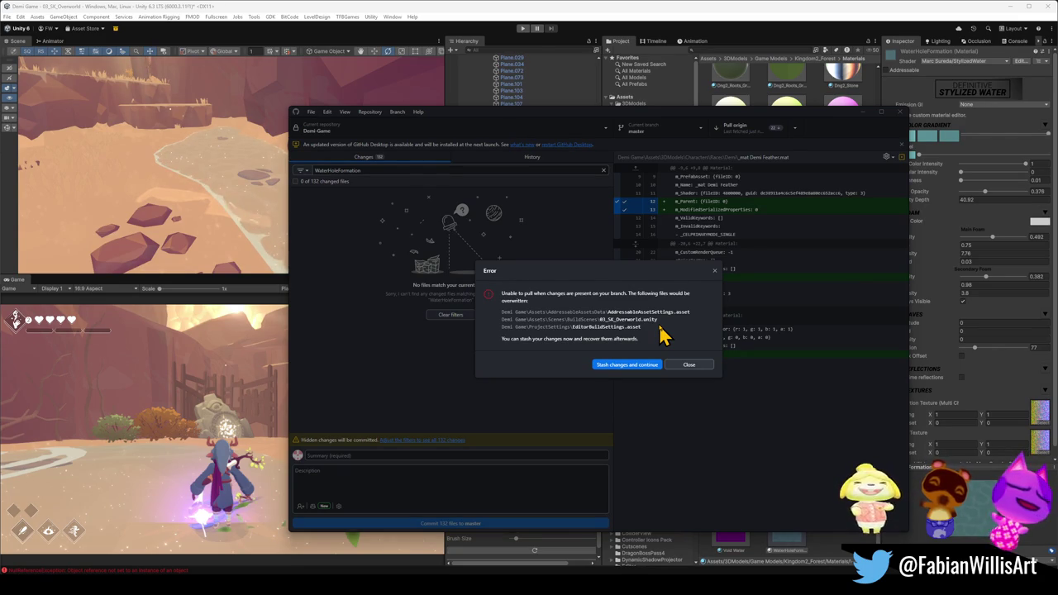
left_click(698, 364)
Discard changes to EditorBuildSettings.asset and AddressableAssetSettings.asset.
left_click(603, 170)
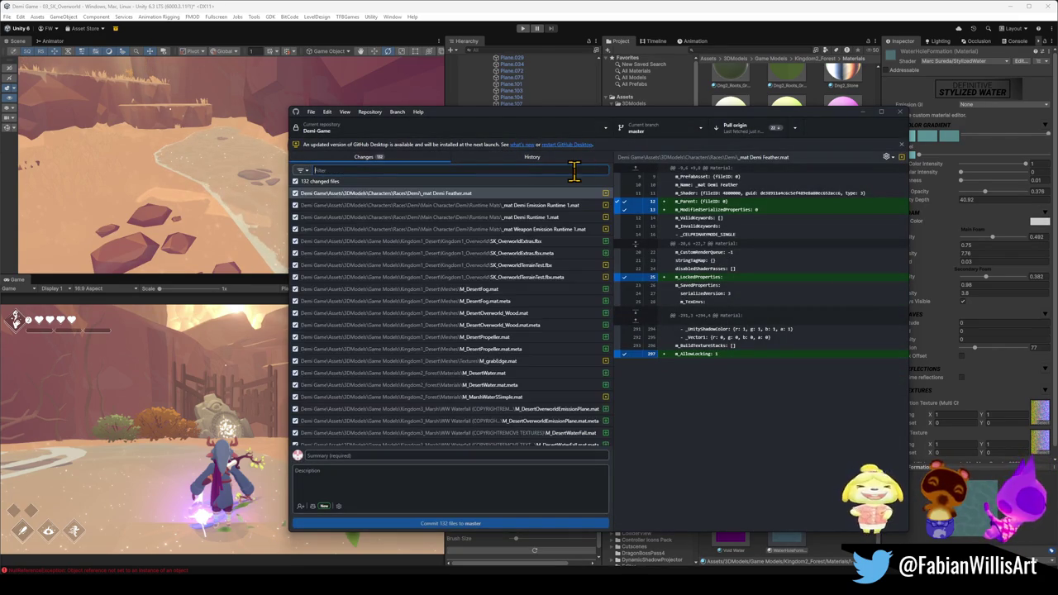
type("editor")
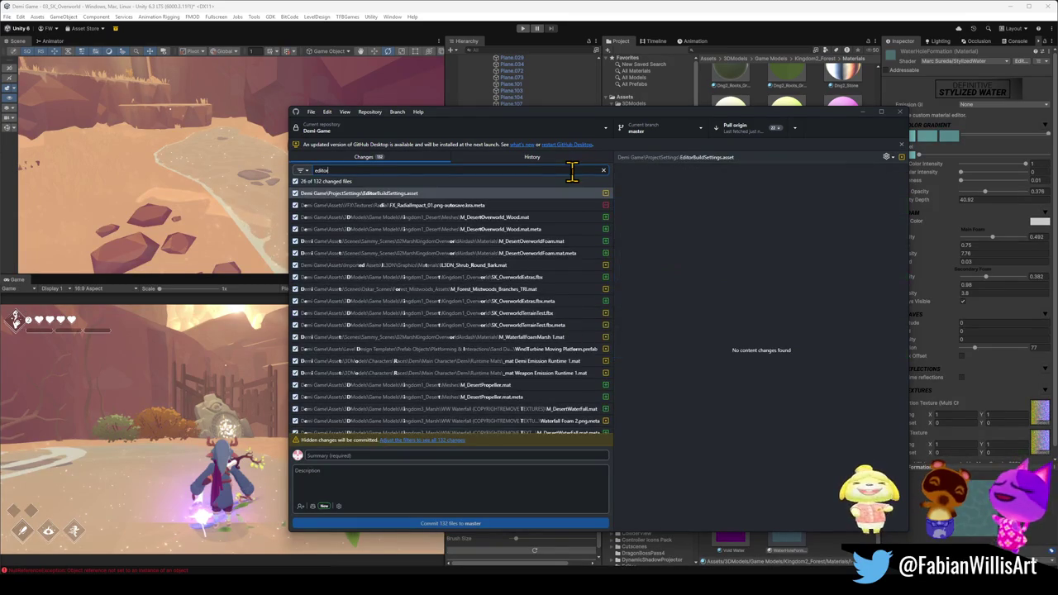
right_click(509, 193)
left_click(531, 209)
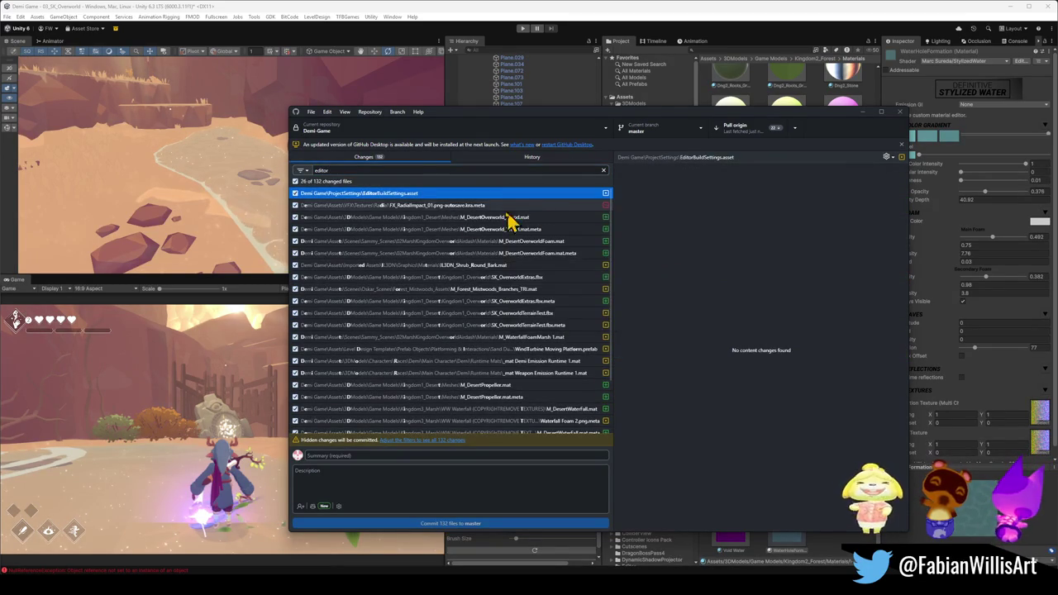
double_click(465, 169)
type("adr")
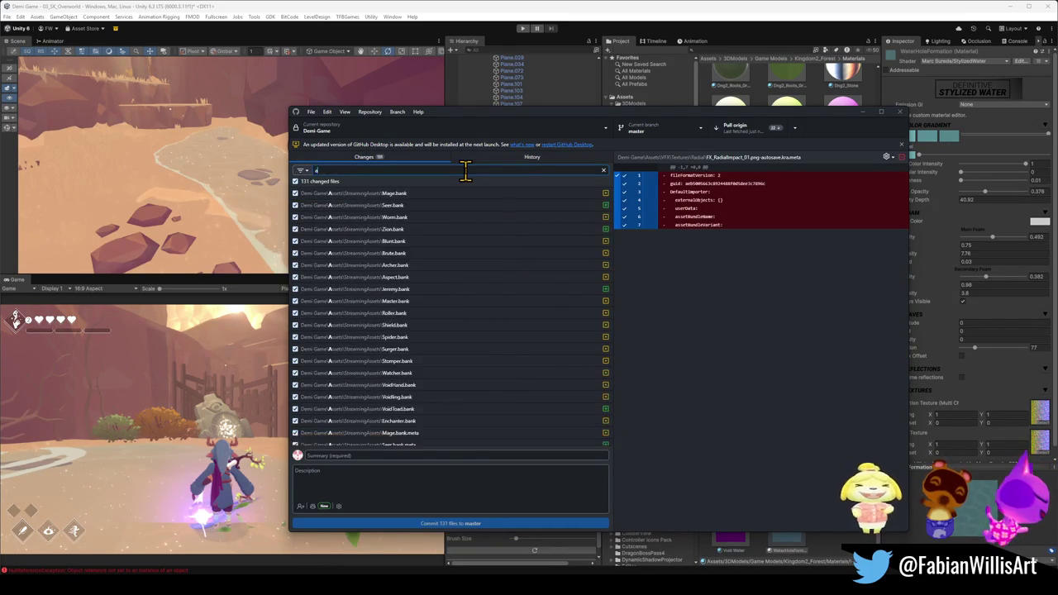
key("BackSpace")
type("dress")
left_click(476, 194)
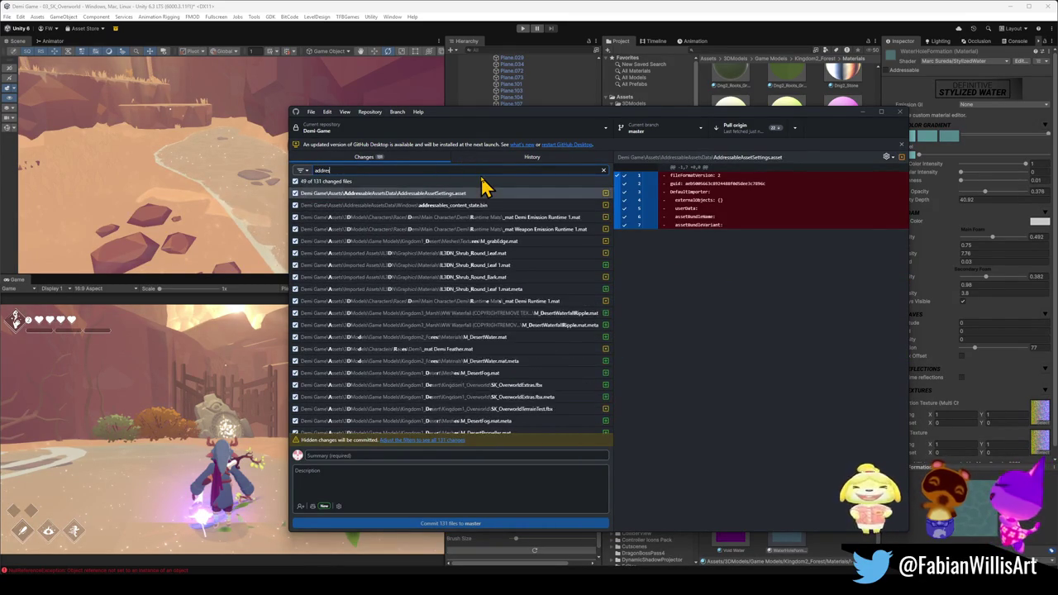
right_click(474, 200)
left_click(508, 214)
Retry pulling from origin, dismiss the error, and minimize GitHub Desktop.
left_click(767, 137)
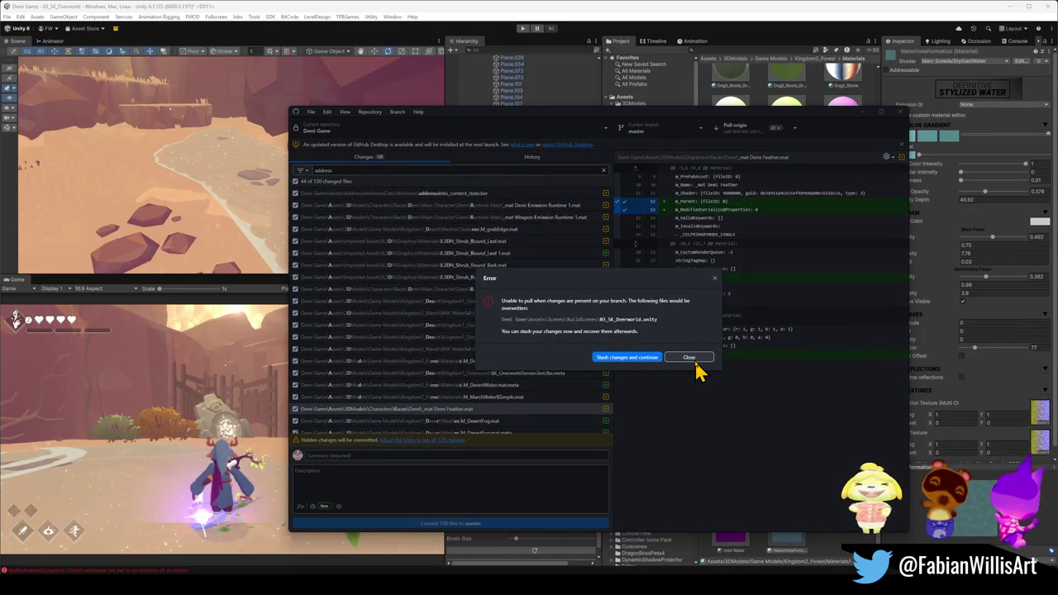
left_click(690, 358)
left_click(580, 7)
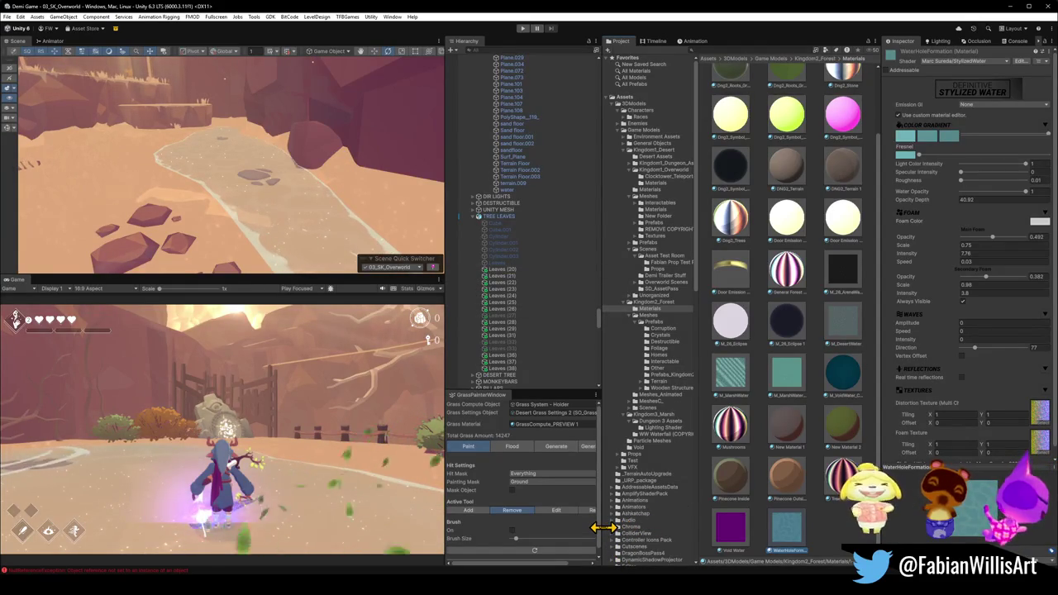
key("alt+Tab")
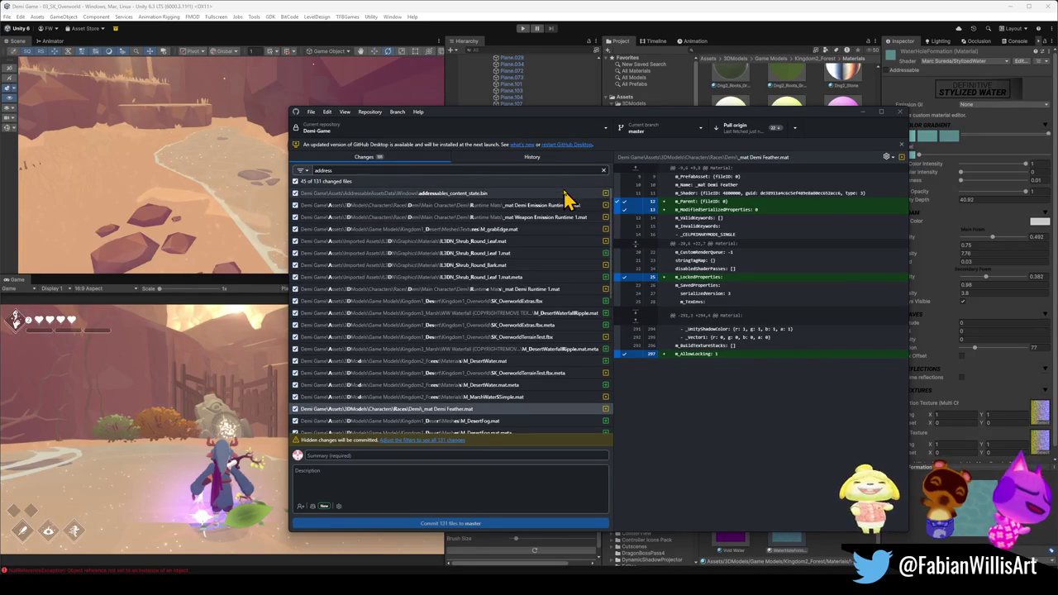
scroll(500, 347, "down", 5)
scroll(502, 361, "down", 2)
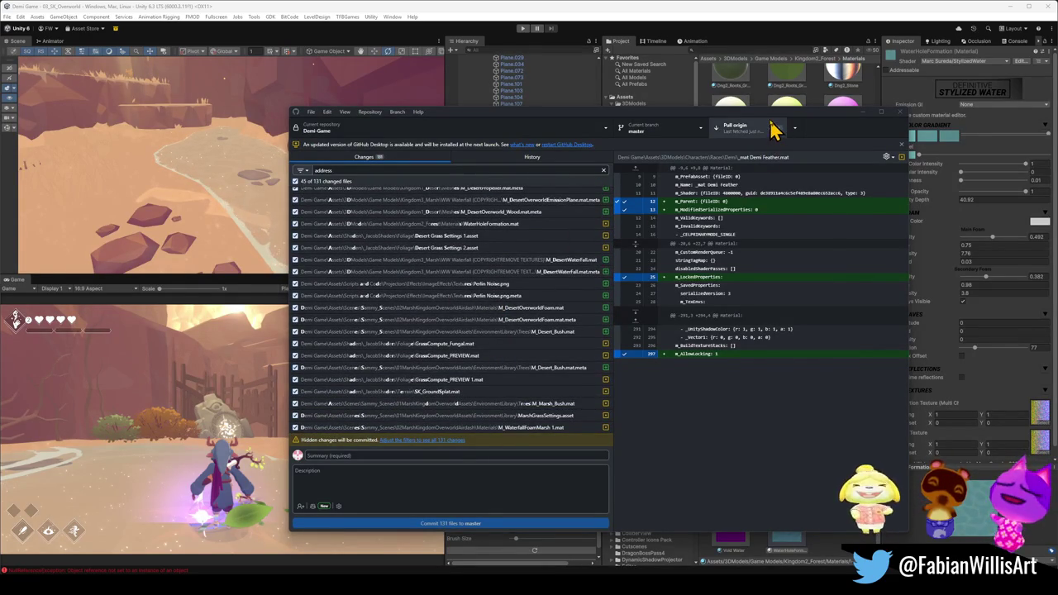
left_click(861, 113)
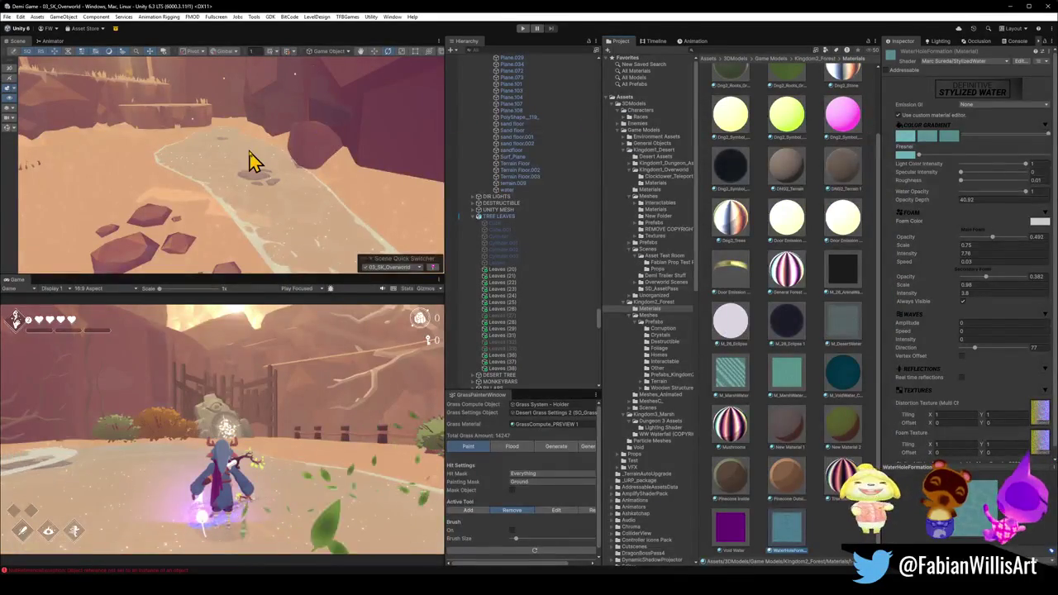
Select FogCalmWhite (11) through the last fog system and set their Max Particles to 30.
mouse_move(248, 170)
left_mouse_down()
mouse_move(171, 125)
mouse_move(333, 152)
mouse_move(347, 205)
mouse_move(306, 146)
mouse_move(319, 144)
mouse_move(276, 175)
mouse_move(281, 183)
mouse_move(316, 170)
left_mouse_up()
left_click(276, 174)
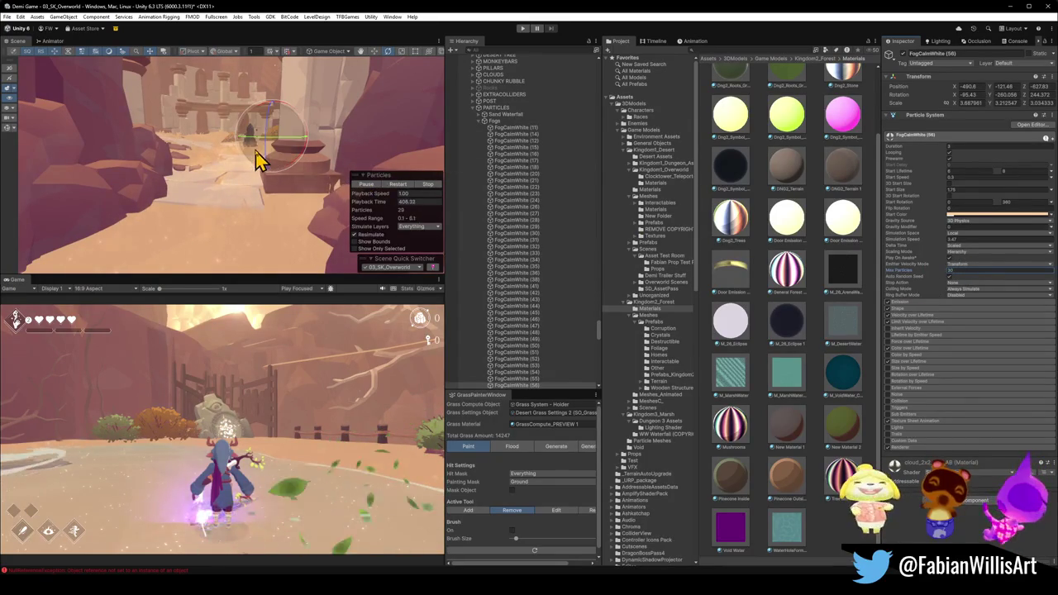
left_click(521, 128)
scroll(525, 215, "down", 5)
left_click(536, 276, "shift")
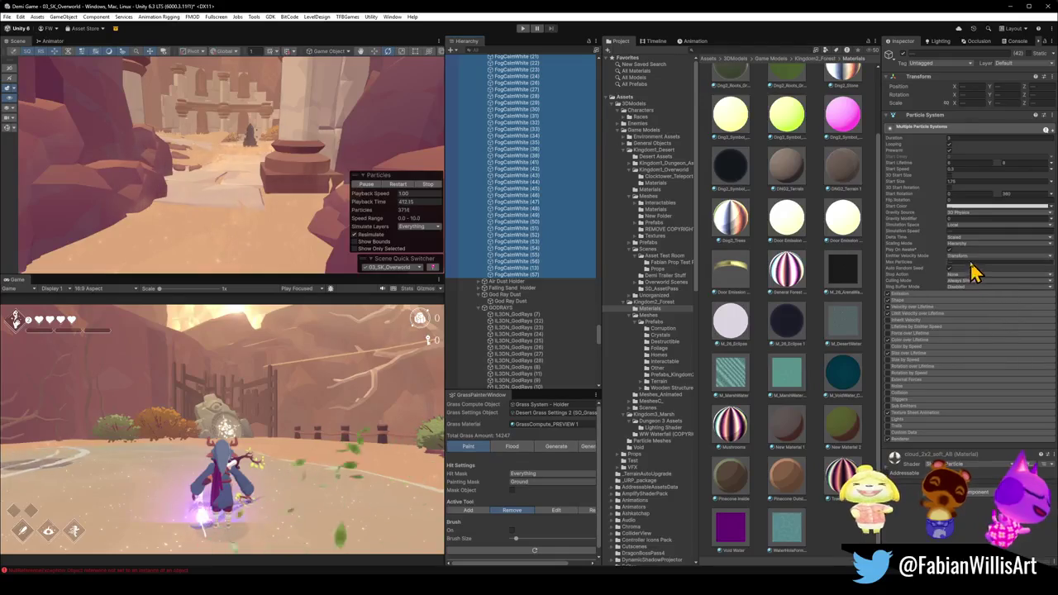
left_click(973, 273)
type("30")
key("Return")
mouse_move(304, 157)
left_mouse_down()
mouse_move(121, 152)
mouse_move(181, 159)
mouse_move(229, 147)
left_mouse_up()
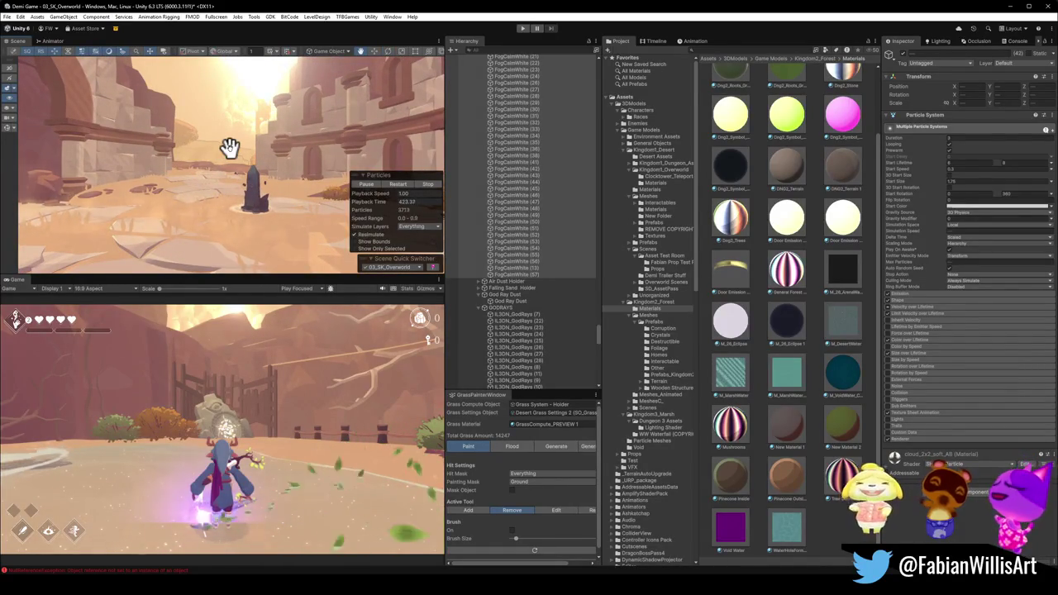
left_click_drag(284, 229, 221, 168)
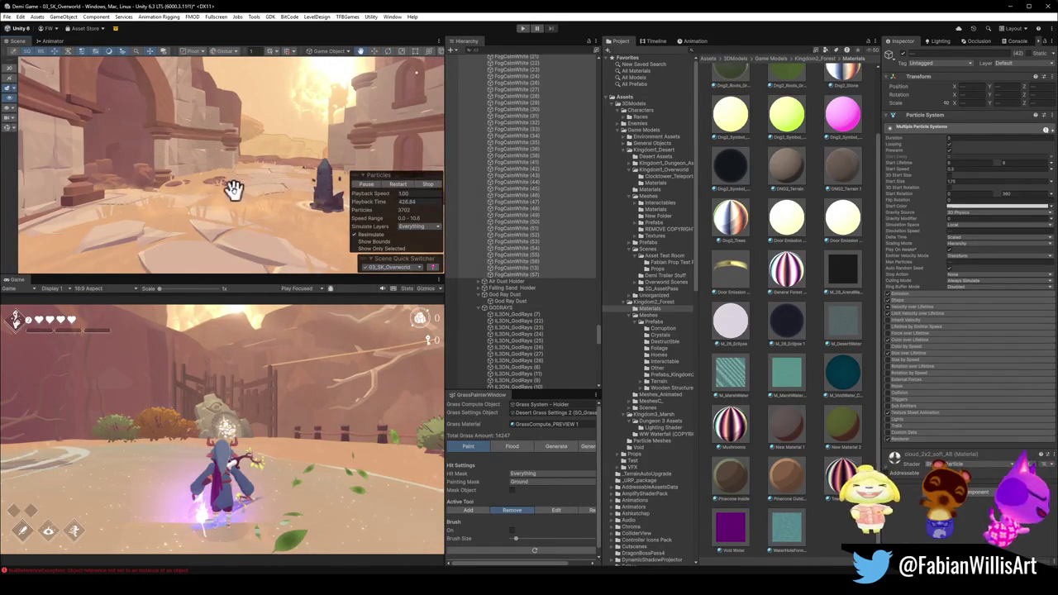
Orbit the Scene view around the level to inspect the thinner fog.
mouse_move(211, 203)
left_mouse_down()
mouse_move(288, 220)
mouse_move(259, 177)
mouse_move(248, 206)
mouse_move(239, 204)
mouse_move(243, 226)
left_mouse_up()
mouse_move(191, 145)
left_mouse_down()
mouse_move(63, 146)
mouse_move(90, 161)
mouse_move(293, 156)
mouse_move(336, 106)
left_mouse_up()
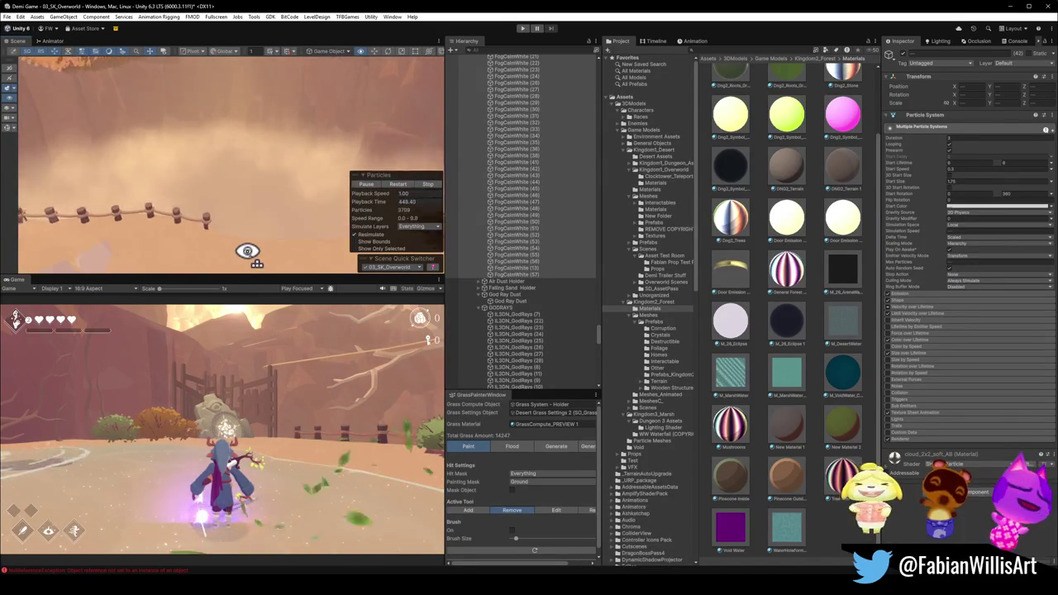
mouse_move(246, 249)
left_mouse_down()
mouse_move(156, 194)
mouse_move(290, 148)
mouse_move(259, 229)
mouse_move(203, 218)
left_mouse_up()
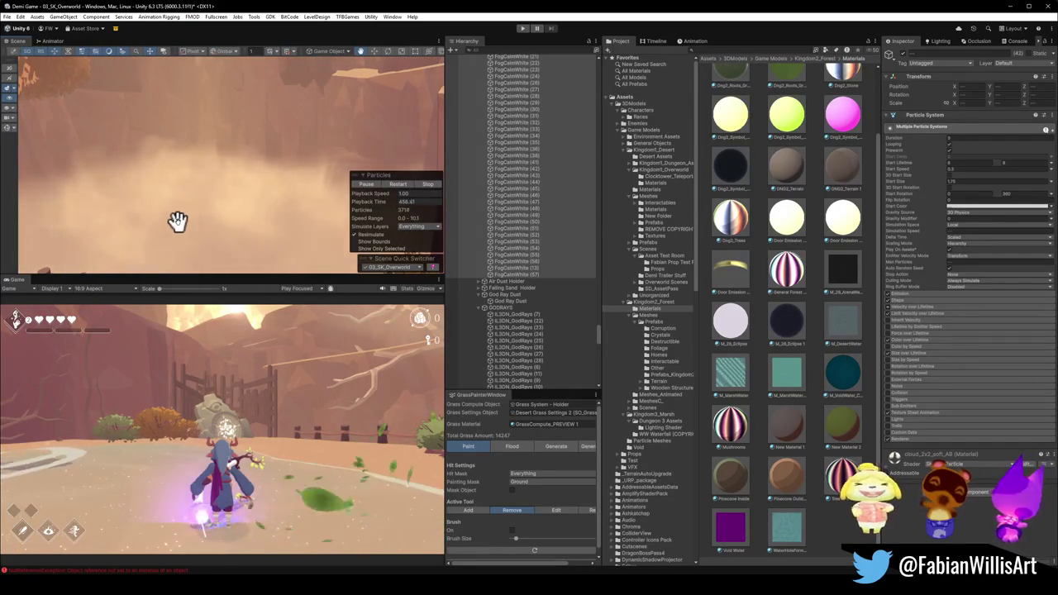
mouse_move(357, 210)
left_mouse_down()
mouse_move(300, 108)
mouse_move(248, 128)
left_mouse_up()
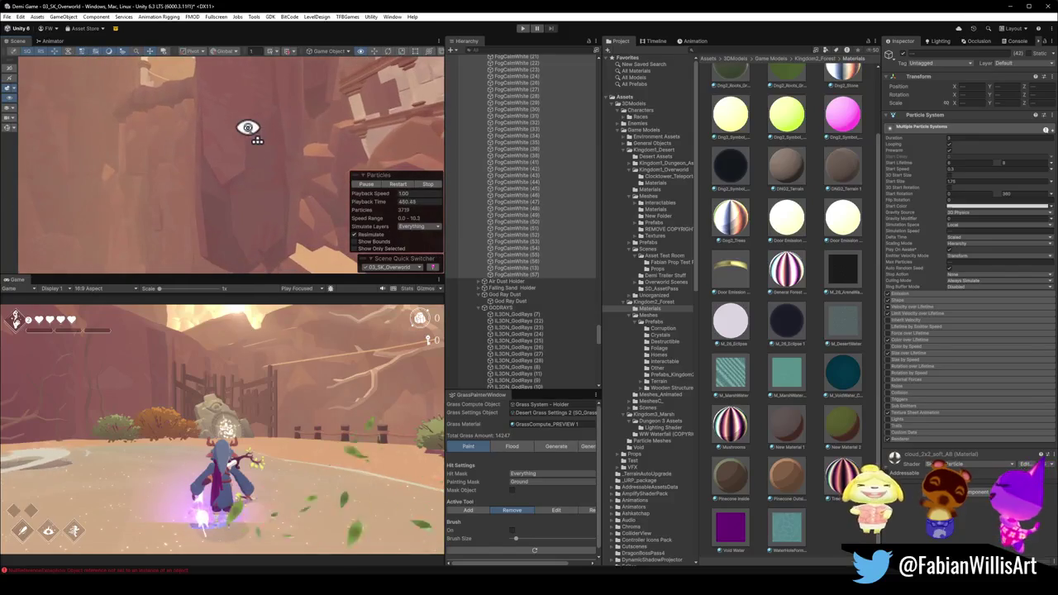
scroll(546, 203, "up", 5)
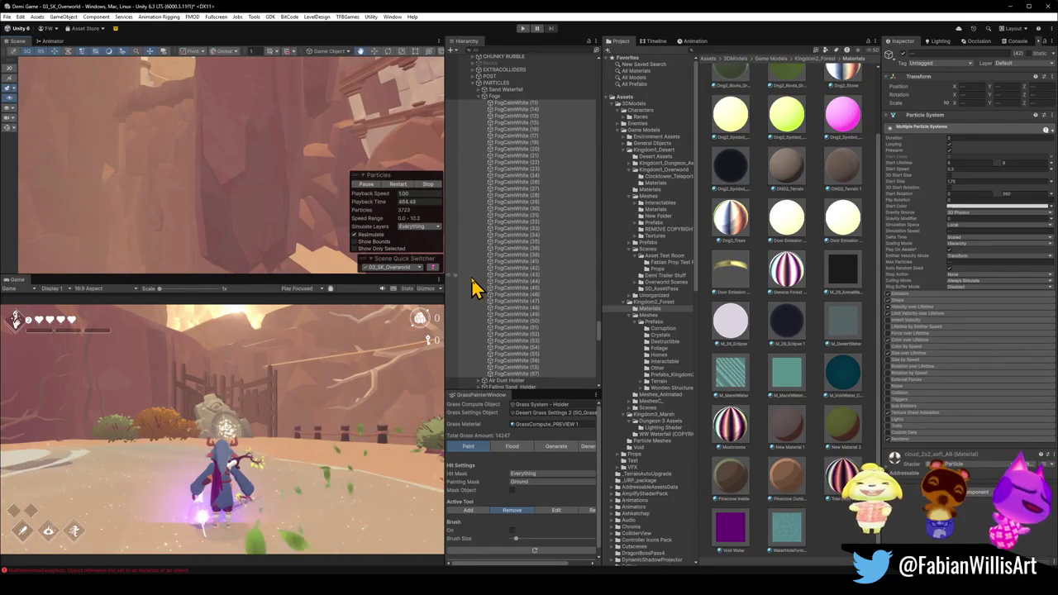
mouse_move(229, 115)
left_mouse_down()
mouse_move(189, 181)
mouse_move(146, 171)
mouse_move(59, 173)
mouse_move(81, 179)
left_mouse_up()
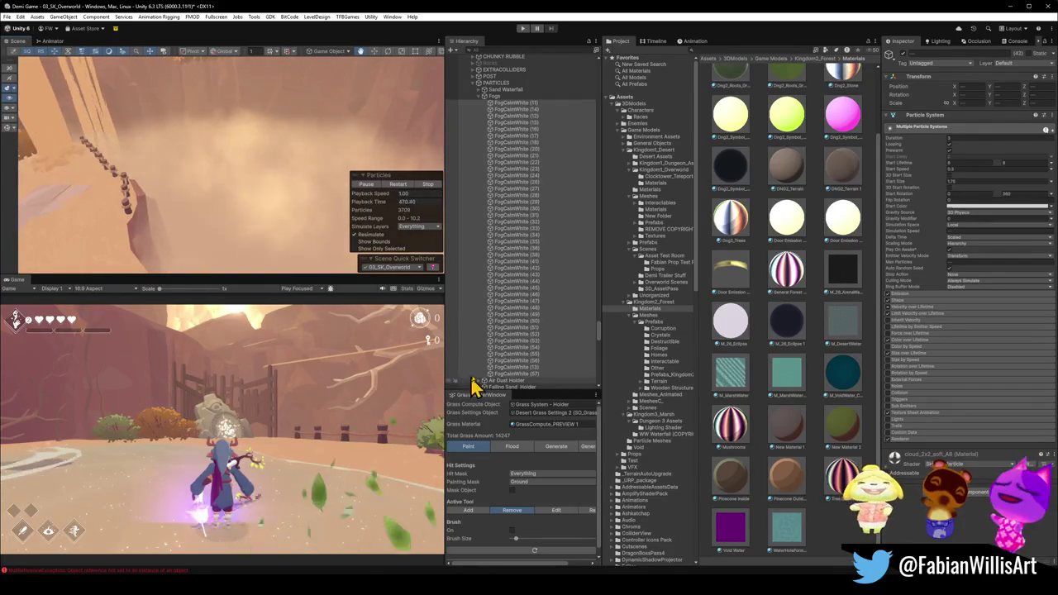
Inspect individual fog emitters, from FogCalmWhite (57) and (54) up to (48).
left_click(505, 374)
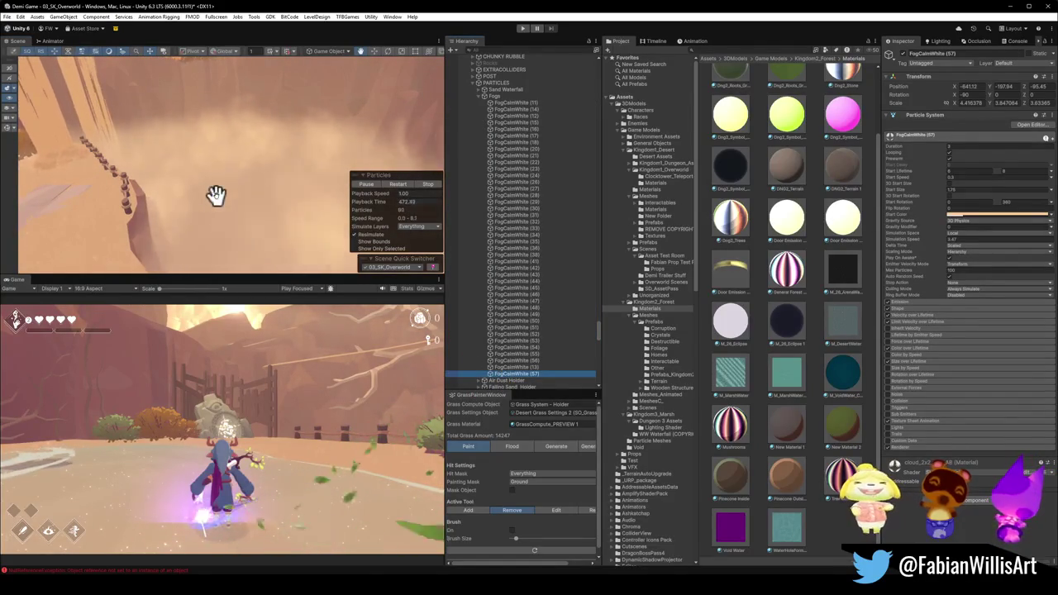
key("Up")
key("Up")
key("Up")
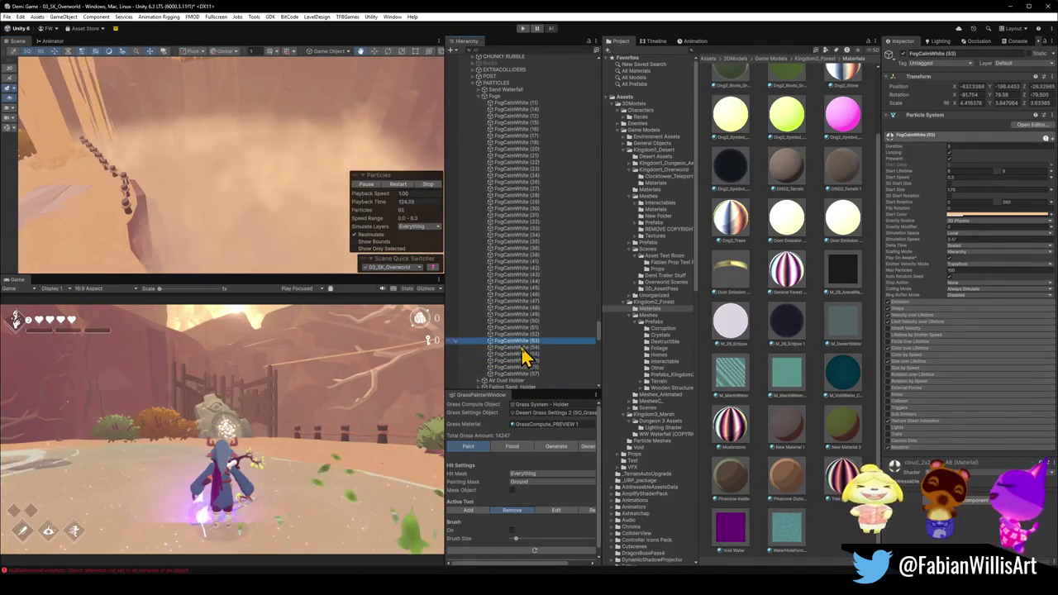
left_click(523, 347)
key("Up")
key("Up")
key("Up")
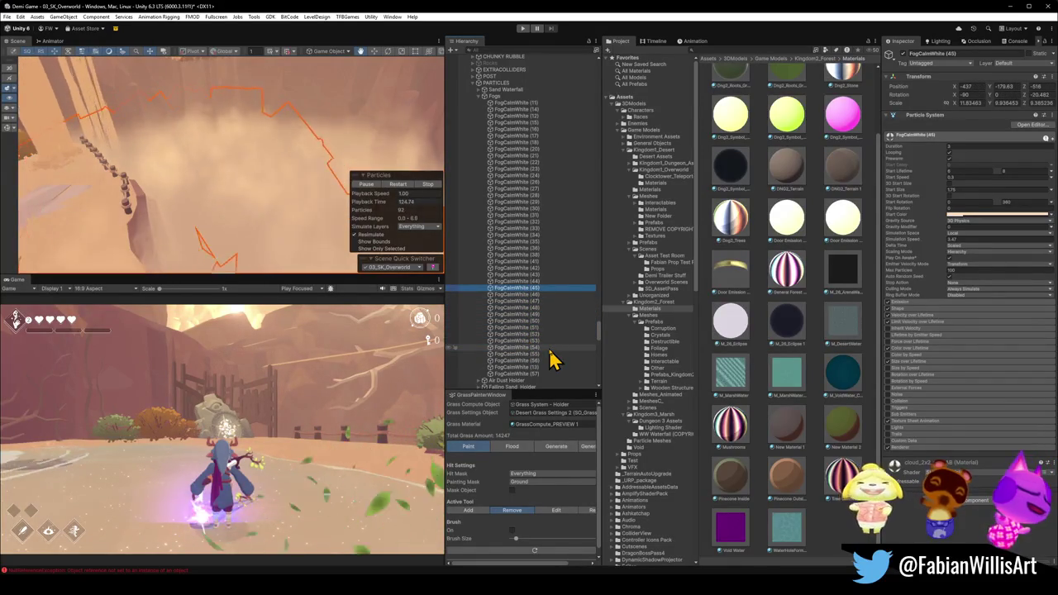
Multi-select FogCalmWhite emitters, including FogCalmWhite (46), to edit their shared particle settings.
left_click(535, 293, "shift")
left_click(908, 68)
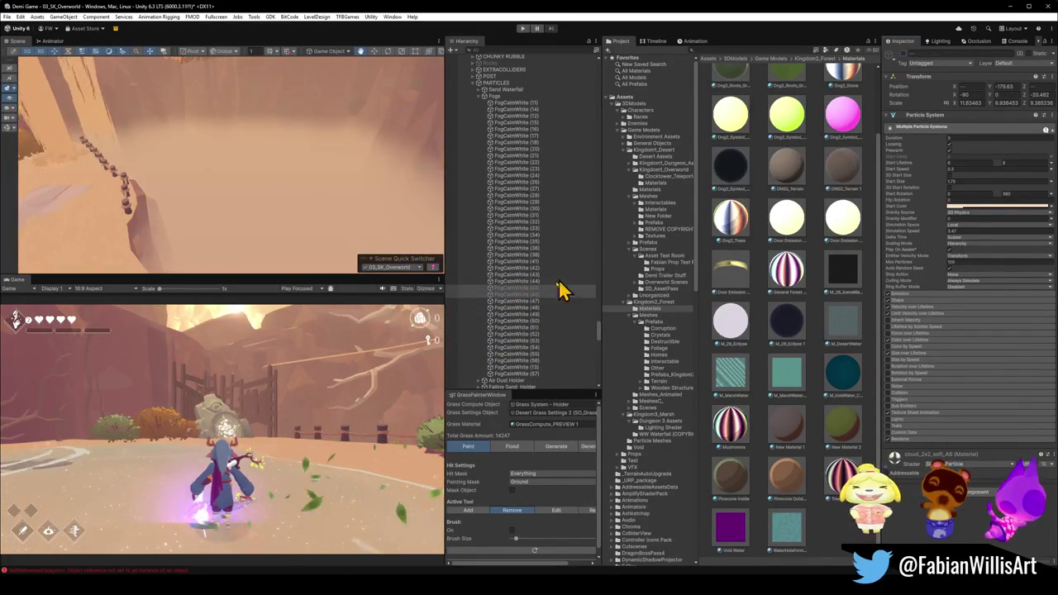
left_click_drag(189, 177, 189, 176)
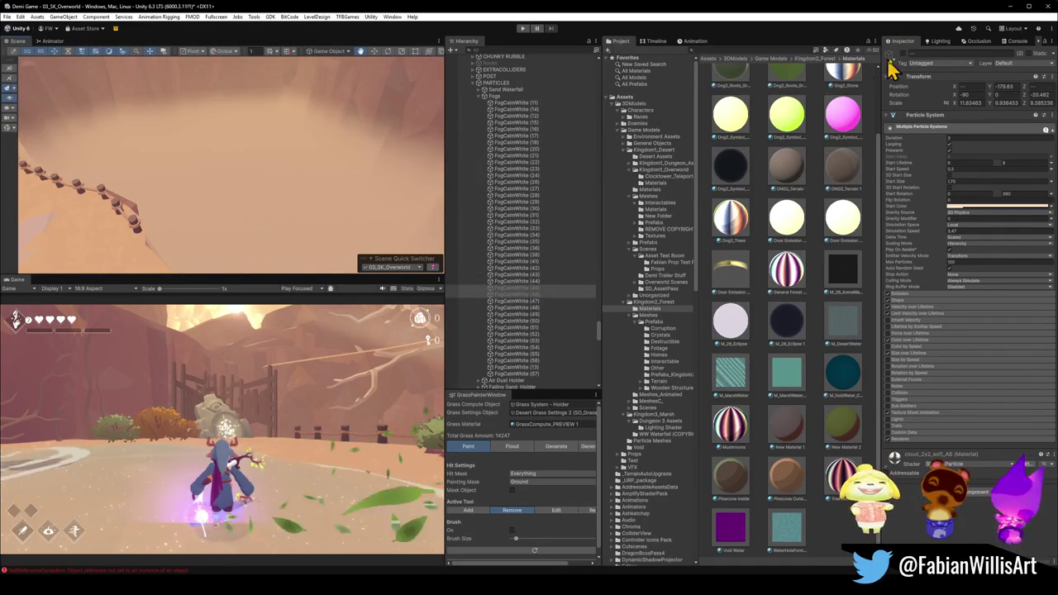
left_click(515, 294)
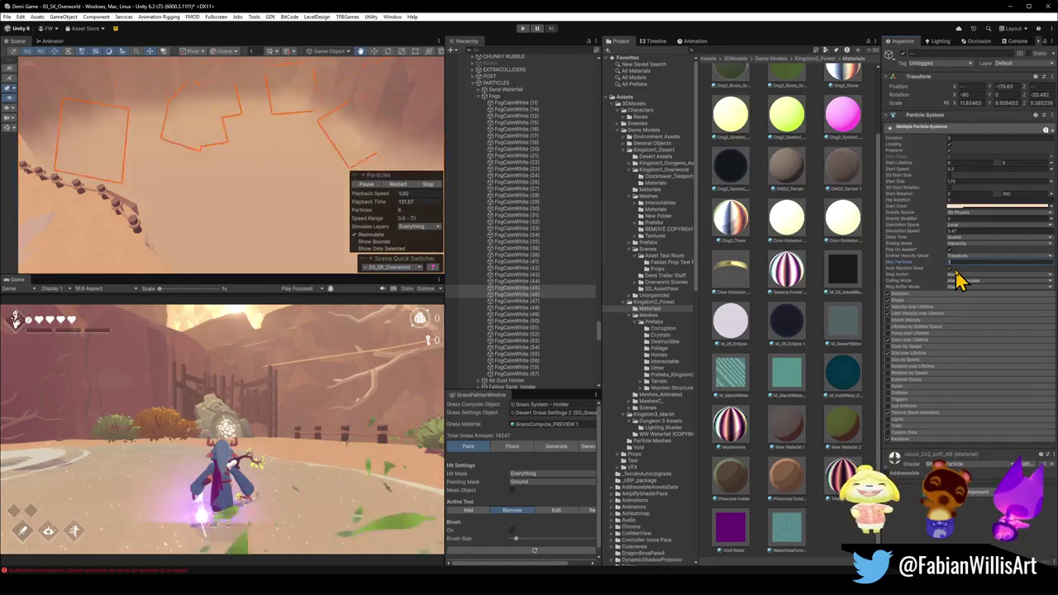
left_click_drag(279, 155, 270, 136)
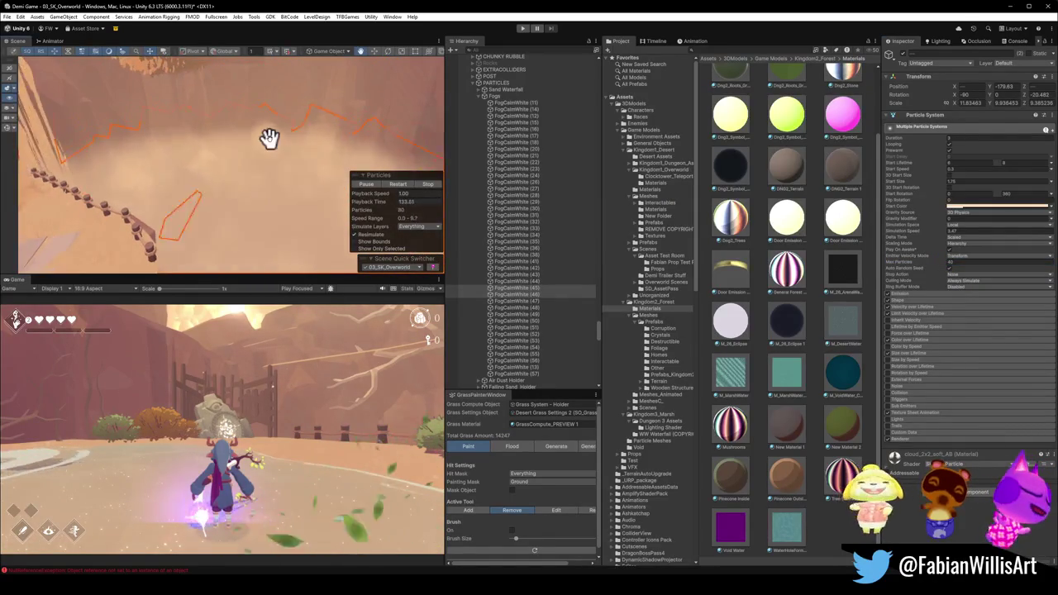
mouse_move(305, 207)
left_mouse_down()
mouse_move(320, 182)
mouse_move(314, 159)
mouse_move(328, 163)
left_mouse_up()
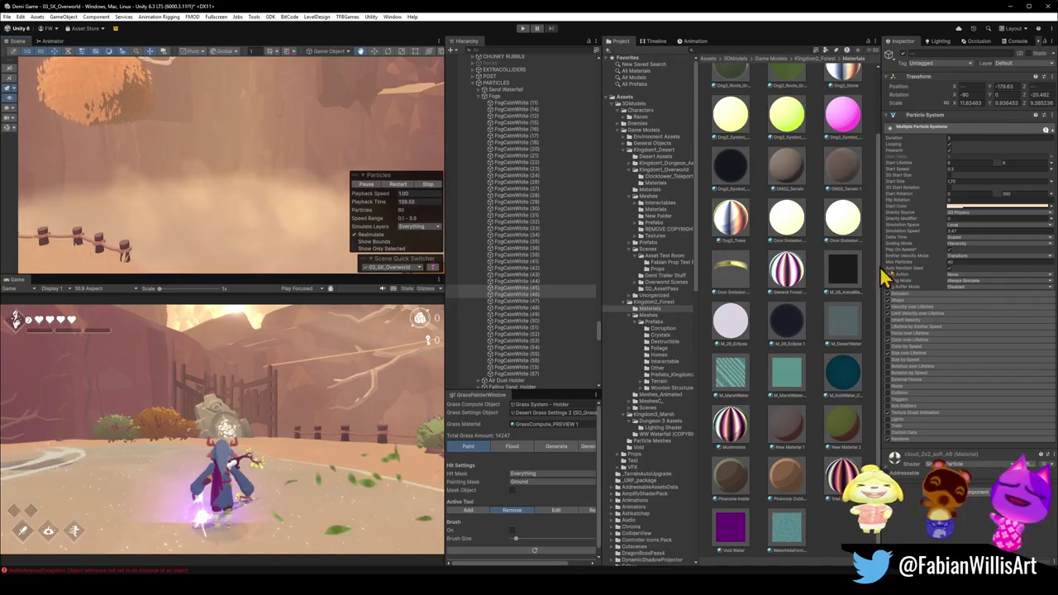
mouse_move(193, 123)
left_mouse_down()
mouse_move(193, 146)
mouse_move(177, 144)
mouse_move(246, 190)
mouse_move(206, 182)
mouse_move(274, 217)
mouse_move(484, 189)
mouse_move(229, 177)
left_mouse_up()
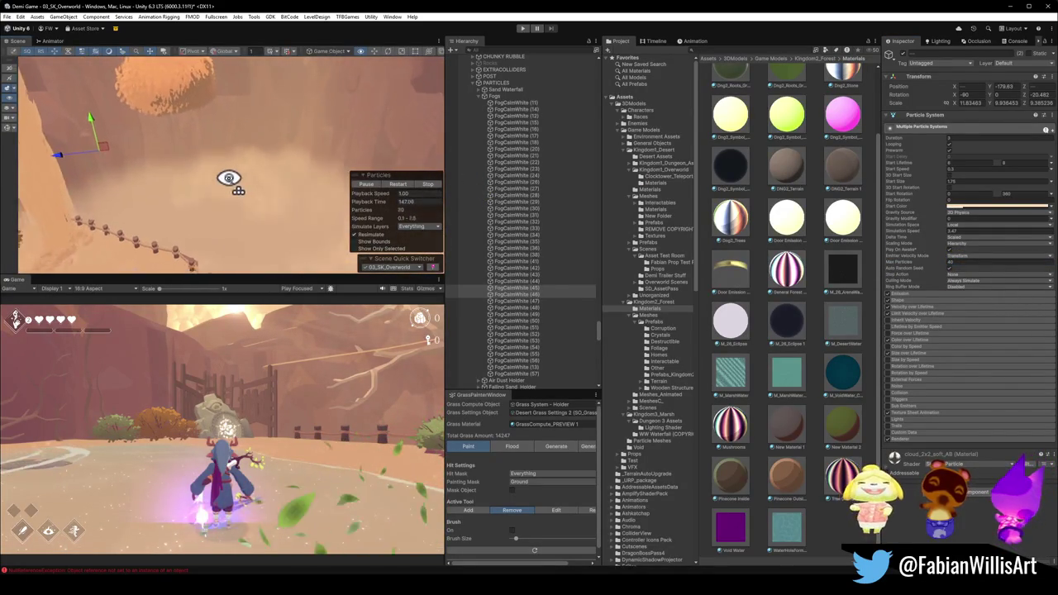
Try shrinking a fog emitter with the Scale tool, then undo the scale change.
key("r")
mouse_move(90, 162)
left_mouse_down()
mouse_move(99, 156)
mouse_move(95, 163)
left_mouse_up()
mouse_move(95, 164)
left_mouse_down()
mouse_move(188, 176)
mouse_move(189, 158)
left_mouse_up()
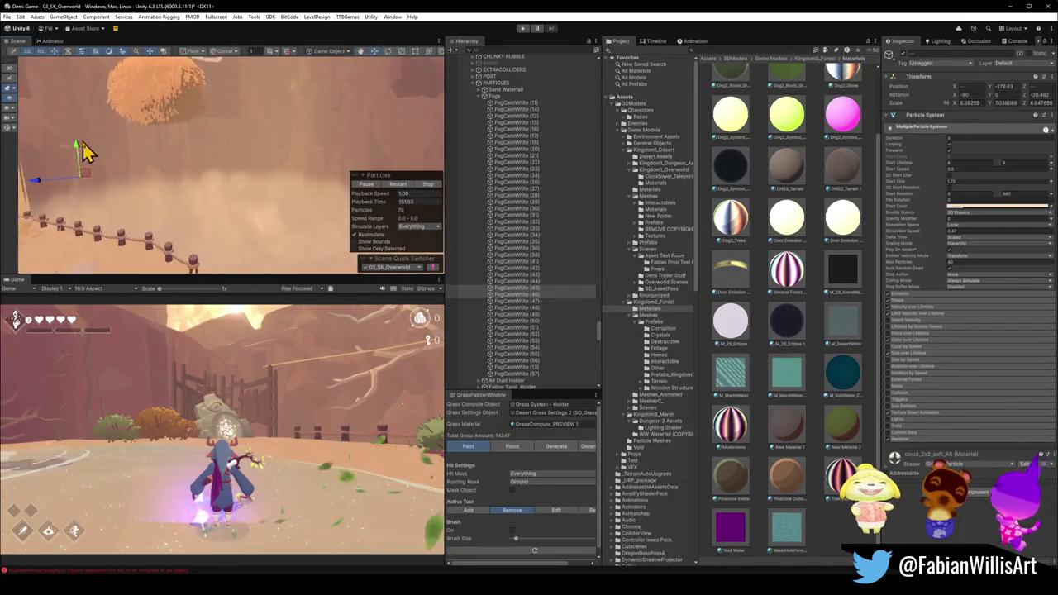
mouse_move(74, 143)
left_mouse_down()
mouse_move(141, 165)
mouse_move(91, 150)
mouse_move(93, 163)
left_mouse_up()
key("ctrl+z")
mouse_move(172, 161)
left_mouse_down()
mouse_move(213, 149)
mouse_move(320, 153)
mouse_move(195, 162)
left_mouse_up()
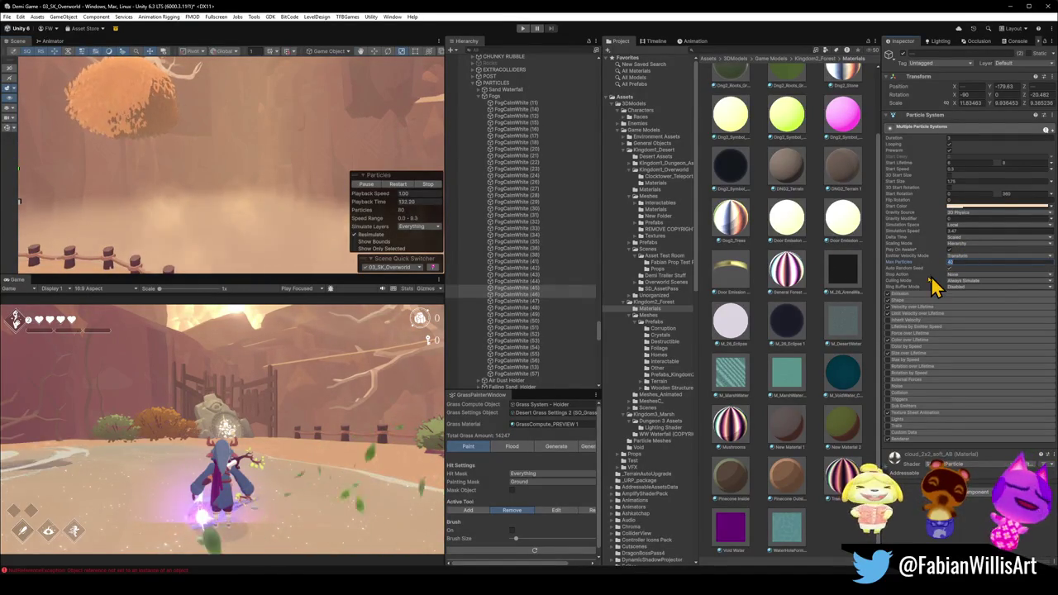
mouse_move(281, 203)
left_mouse_down()
mouse_move(236, 229)
mouse_move(248, 228)
mouse_move(91, 203)
left_mouse_up()
left_click_drag(161, 189, 438, 220)
key("Up")
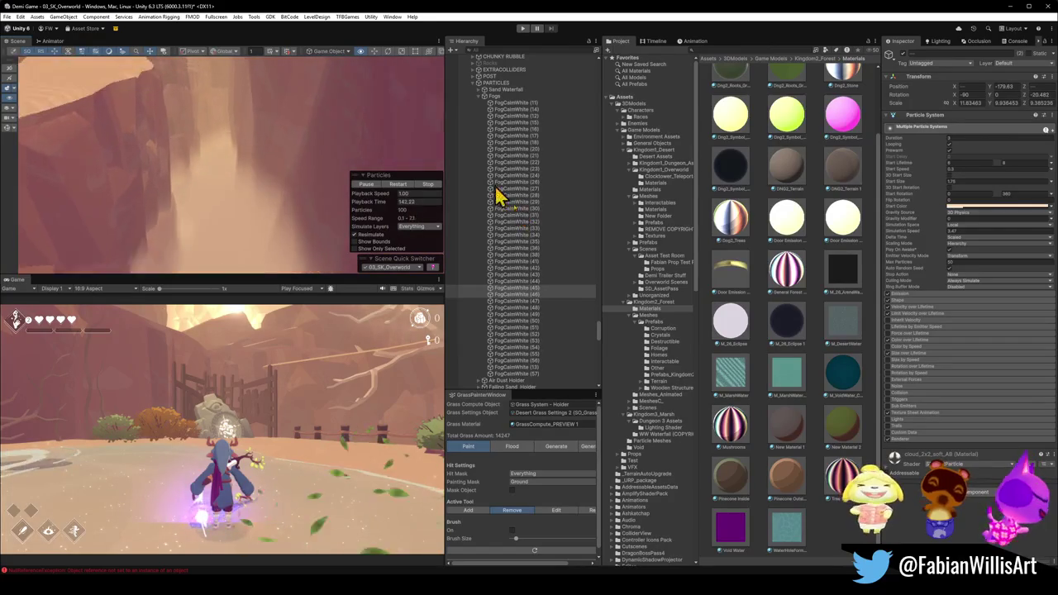
mouse_move(330, 149)
left_mouse_down()
mouse_move(283, 174)
mouse_move(252, 212)
left_mouse_up()
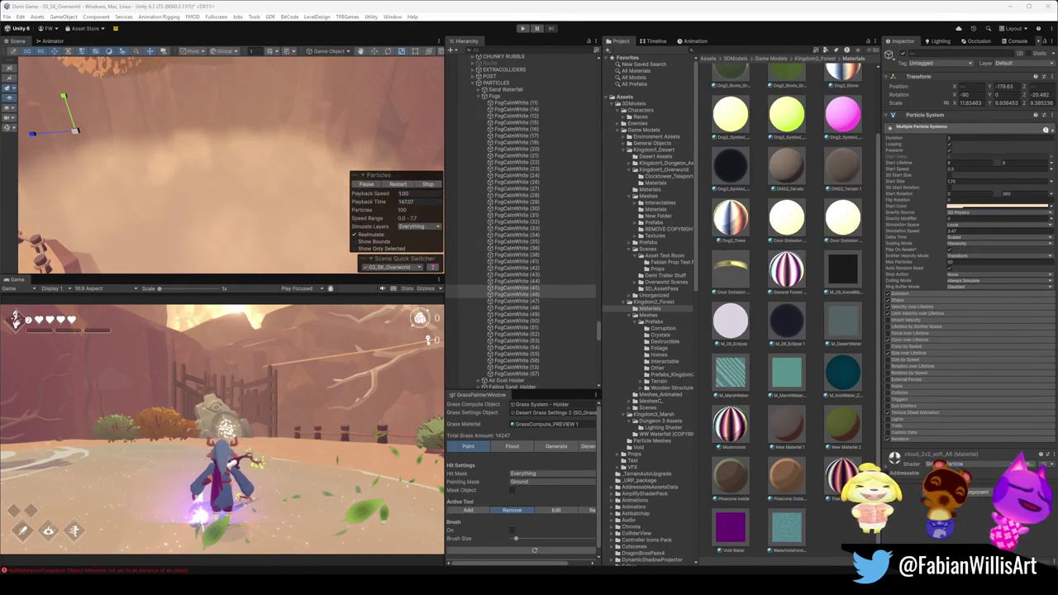
left_click_drag(256, 169, 149, 162)
mouse_move(70, 145)
left_mouse_down()
mouse_move(40, 128)
mouse_move(92, 148)
mouse_move(474, 152)
mouse_move(441, 117)
left_mouse_up()
key("w")
key("s")
key("s")
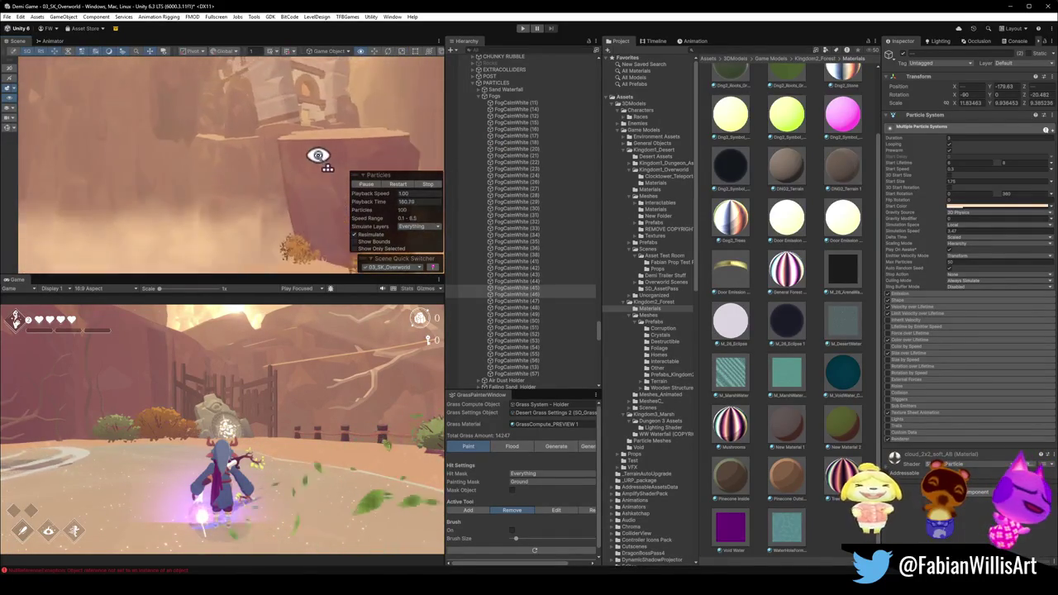
left_click_drag(318, 155, 249, 121)
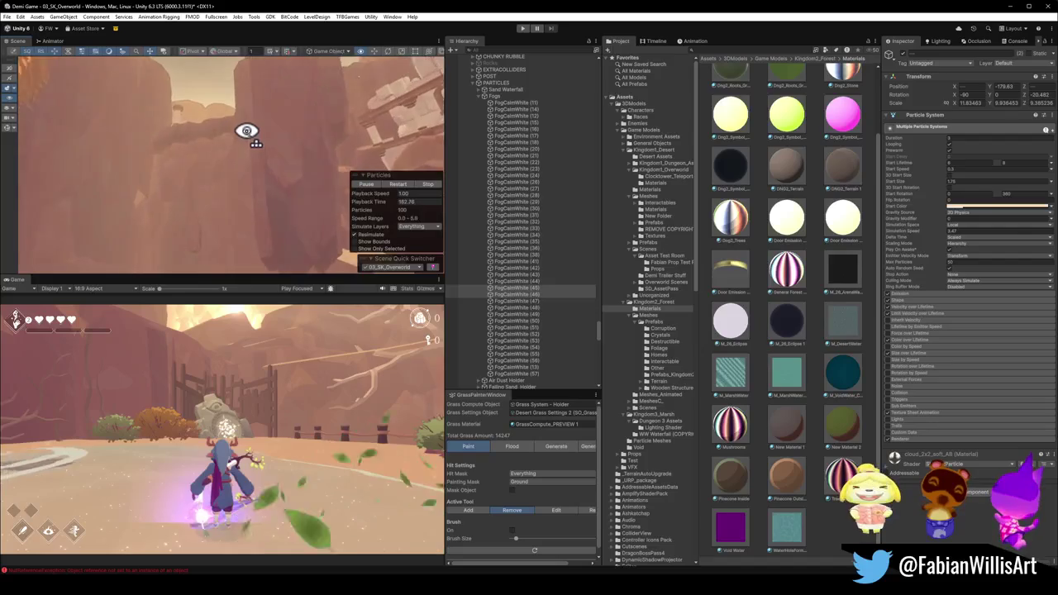
mouse_move(50, 192)
left_mouse_down()
mouse_move(17, 218)
mouse_move(27, 212)
left_mouse_up()
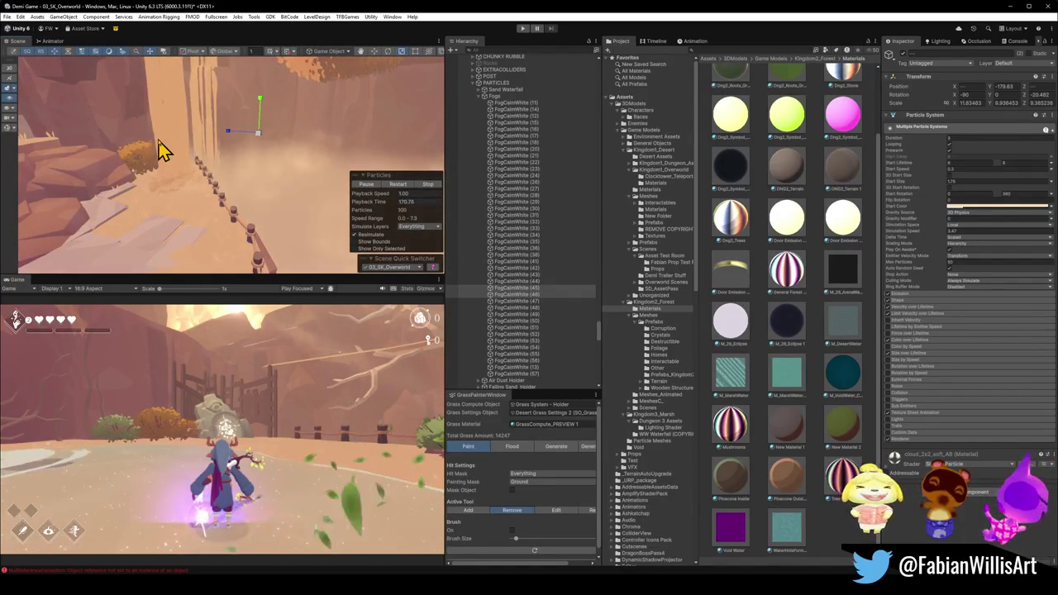
mouse_move(236, 179)
left_mouse_down()
mouse_move(105, 160)
mouse_move(94, 156)
mouse_move(97, 134)
mouse_move(130, 139)
mouse_move(144, 99)
mouse_move(267, 134)
mouse_move(574, 148)
mouse_move(465, 123)
mouse_move(203, 146)
mouse_move(186, 134)
mouse_move(137, 135)
mouse_move(270, 151)
mouse_move(182, 118)
mouse_move(183, 63)
mouse_move(160, 52)
mouse_move(203, 74)
mouse_move(207, 95)
left_mouse_up()
key("w")
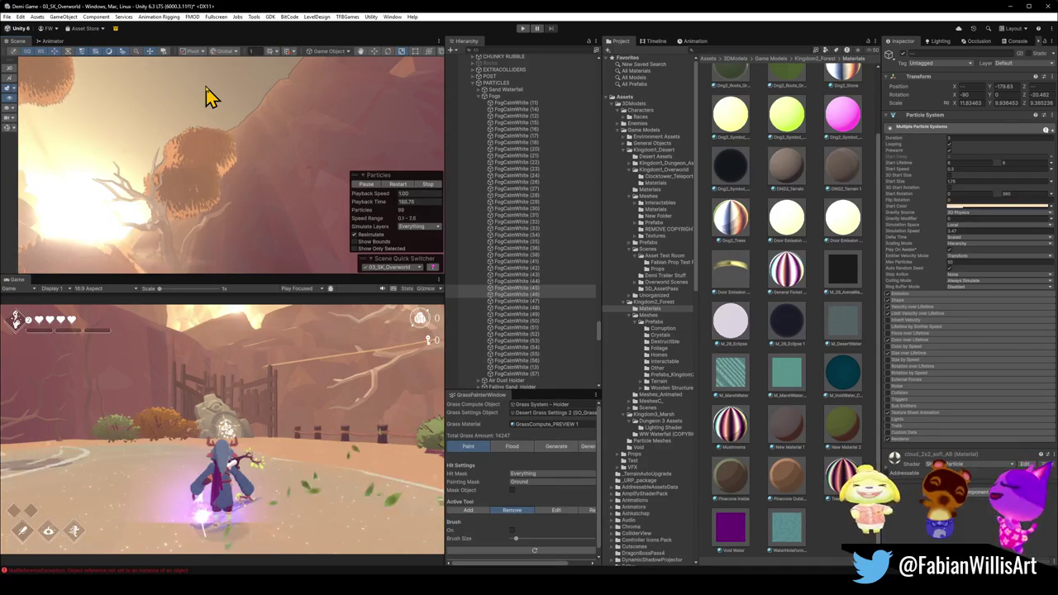
key("f")
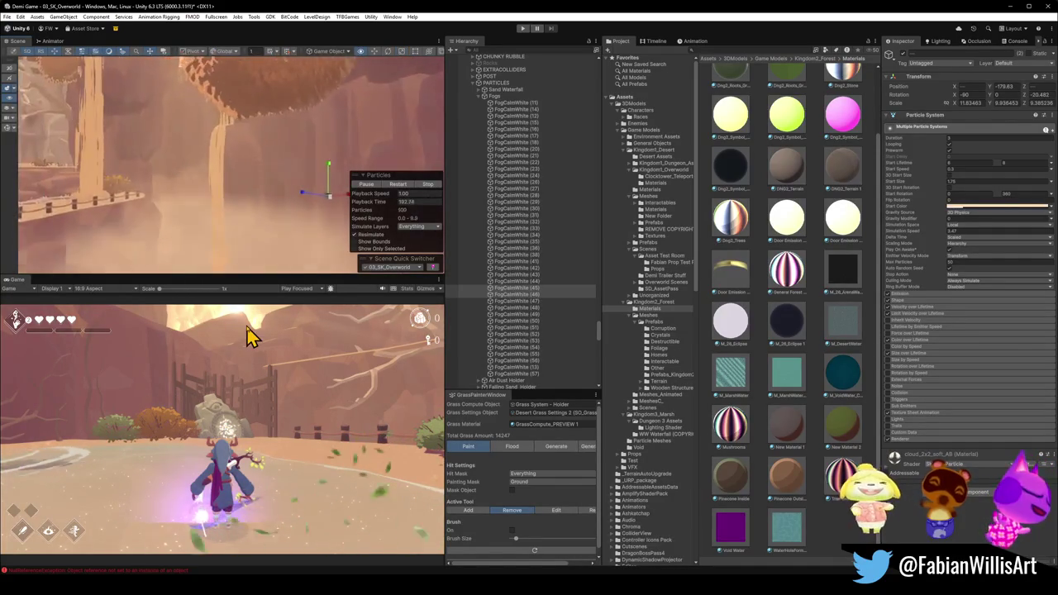
mouse_move(264, 227)
left_mouse_down()
mouse_move(367, 193)
mouse_move(318, 112)
mouse_move(344, 83)
mouse_move(246, 170)
mouse_move(173, 171)
mouse_move(331, 162)
mouse_move(177, 200)
mouse_move(212, 189)
mouse_move(272, 199)
mouse_move(223, 216)
mouse_move(406, 204)
mouse_move(323, 250)
left_mouse_up()
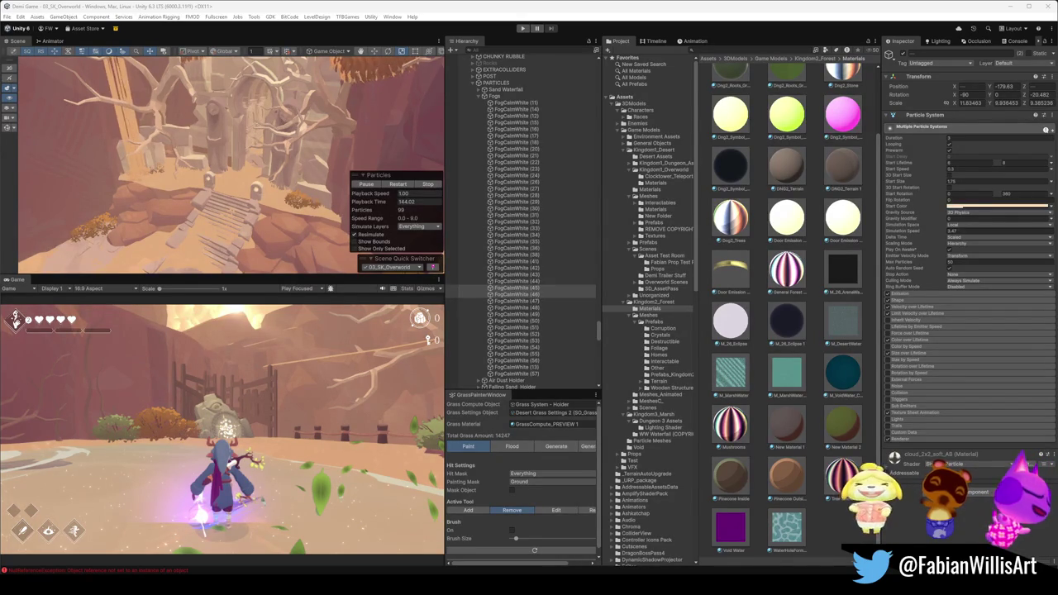
key("w")
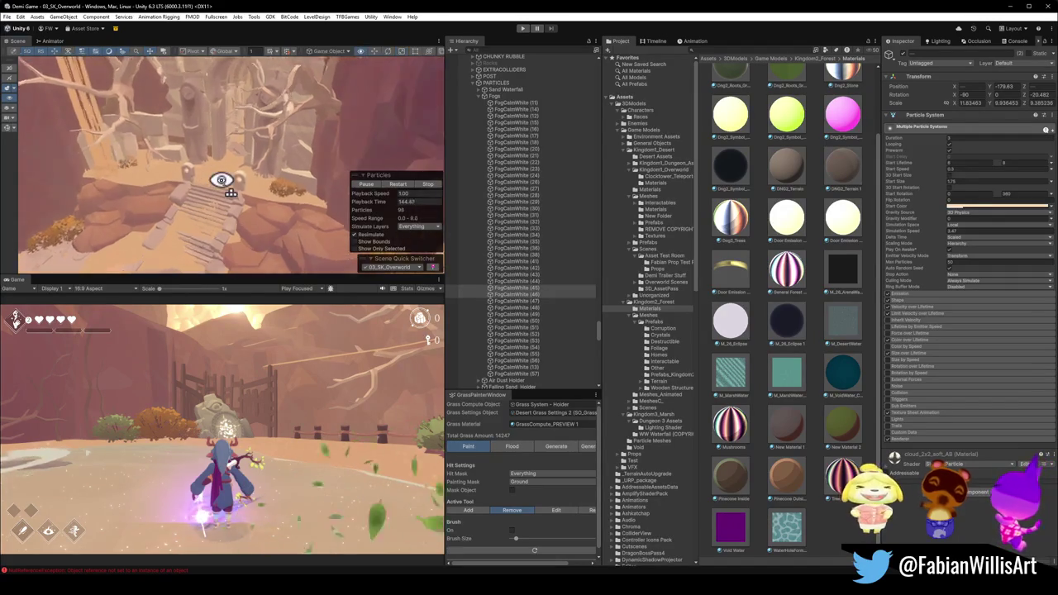
key("w")
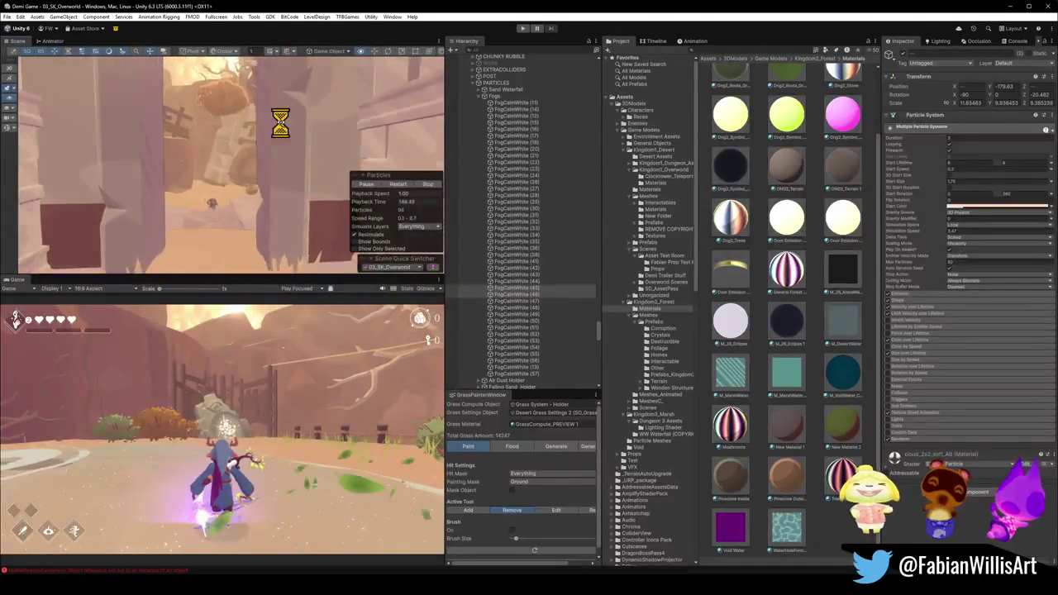
key("w")
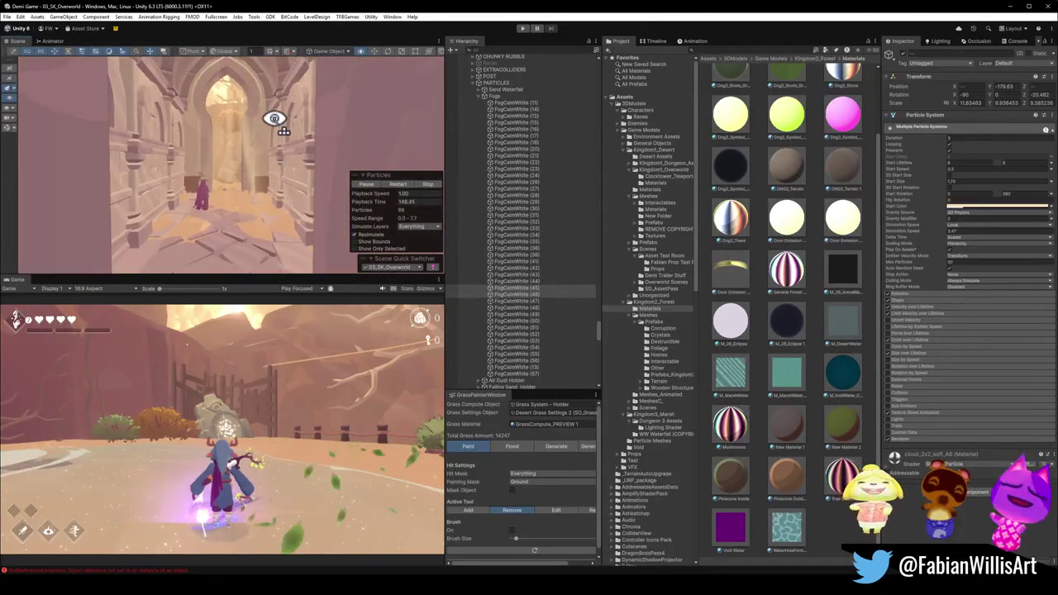
key("w")
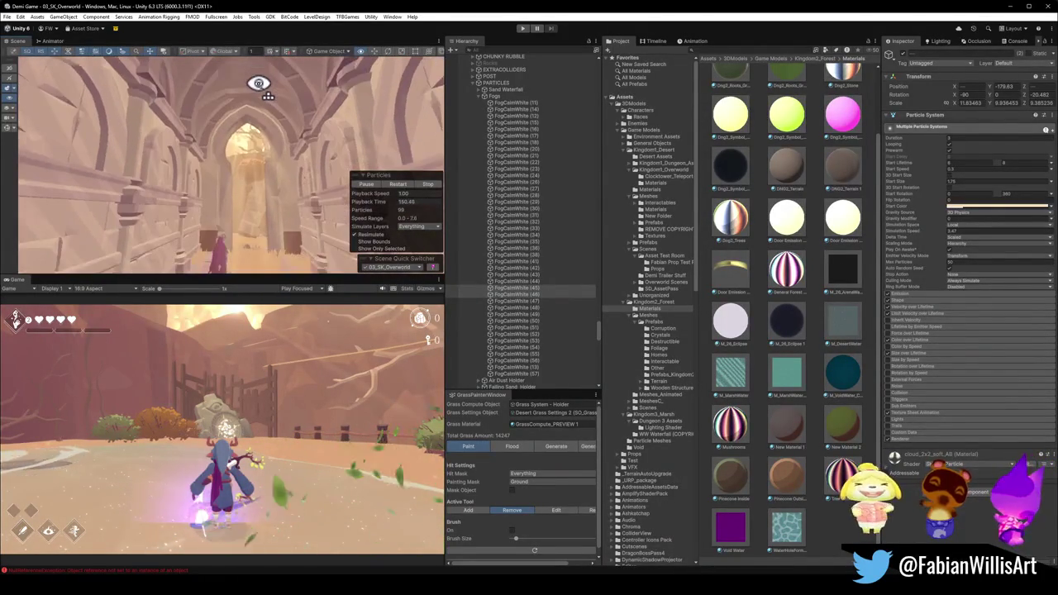
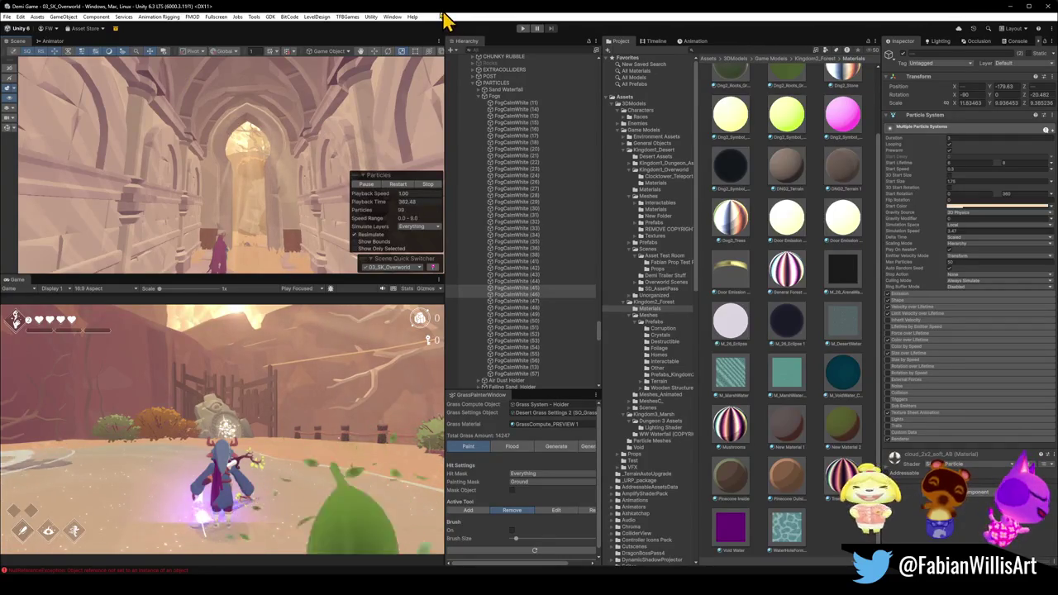
Orbit the Unity Scene view, then minimize Unity to return to the Blender overworld file.
mouse_move(291, 201)
left_mouse_down()
mouse_move(274, 158)
mouse_move(215, 165)
mouse_move(222, 146)
mouse_move(227, 170)
mouse_move(255, 177)
mouse_move(347, 161)
mouse_move(330, 145)
mouse_move(229, 158)
mouse_move(220, 170)
mouse_move(78, 151)
mouse_move(203, 176)
mouse_move(108, 189)
mouse_move(217, 172)
mouse_move(221, 186)
left_mouse_up()
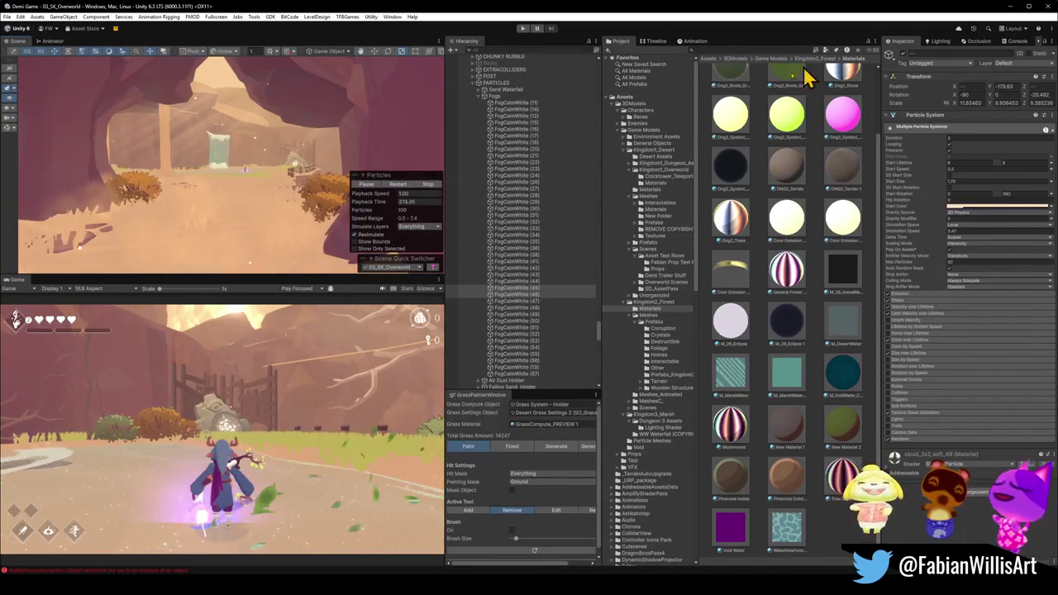
left_click(1010, 7)
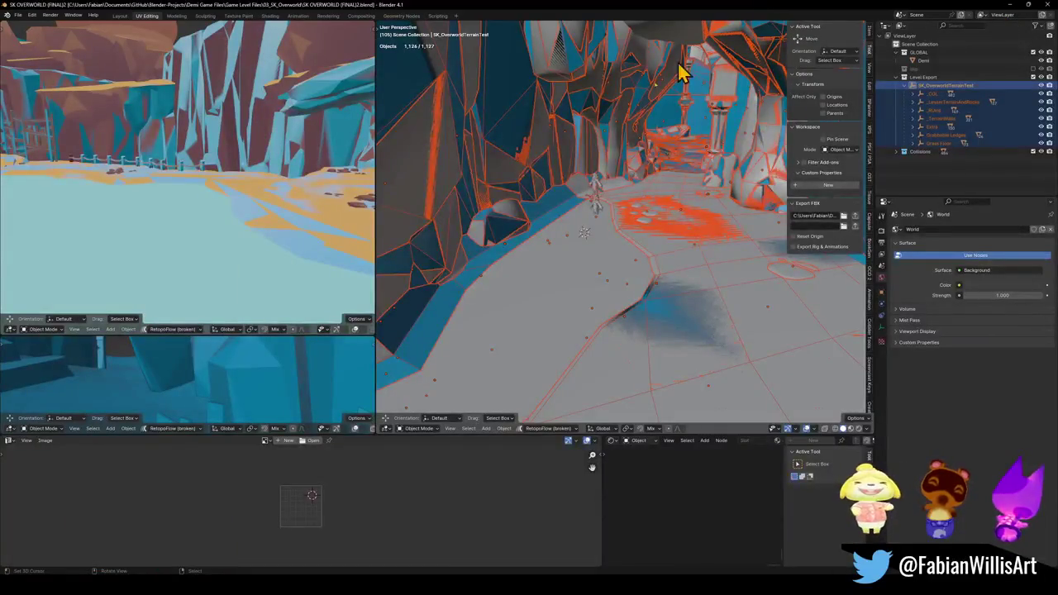
Walk through the cave gate to the tiled floor and switch to Material Preview shading.
key("shift+grave")
key("w")
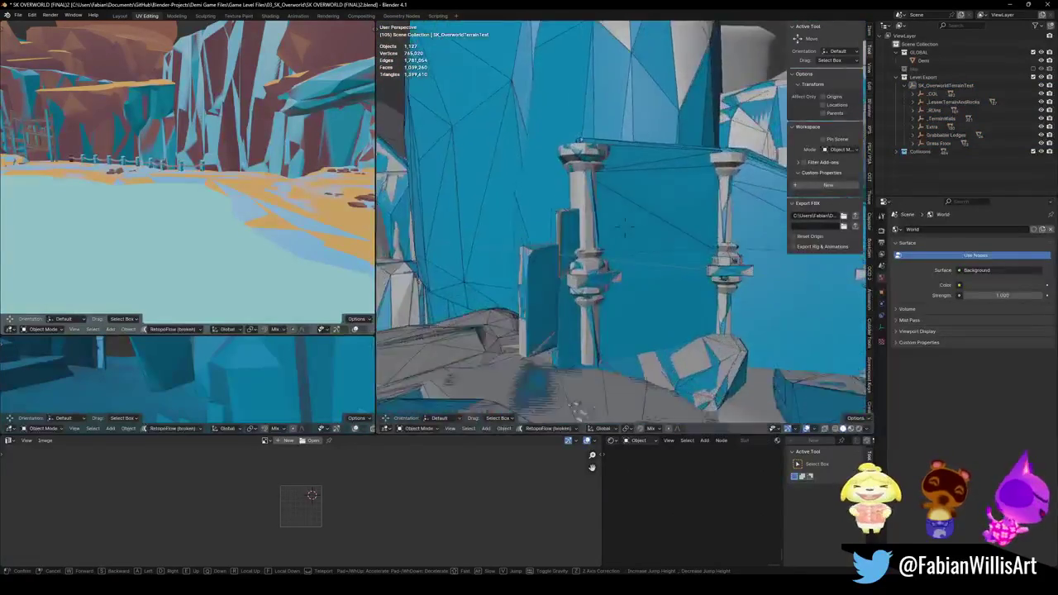
key("w")
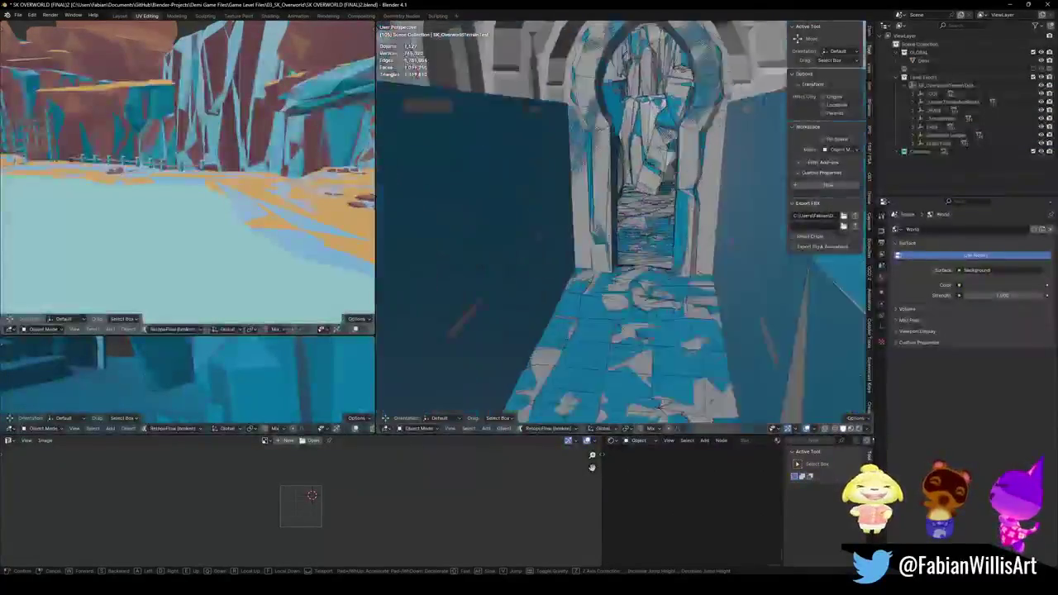
left_click(628, 254)
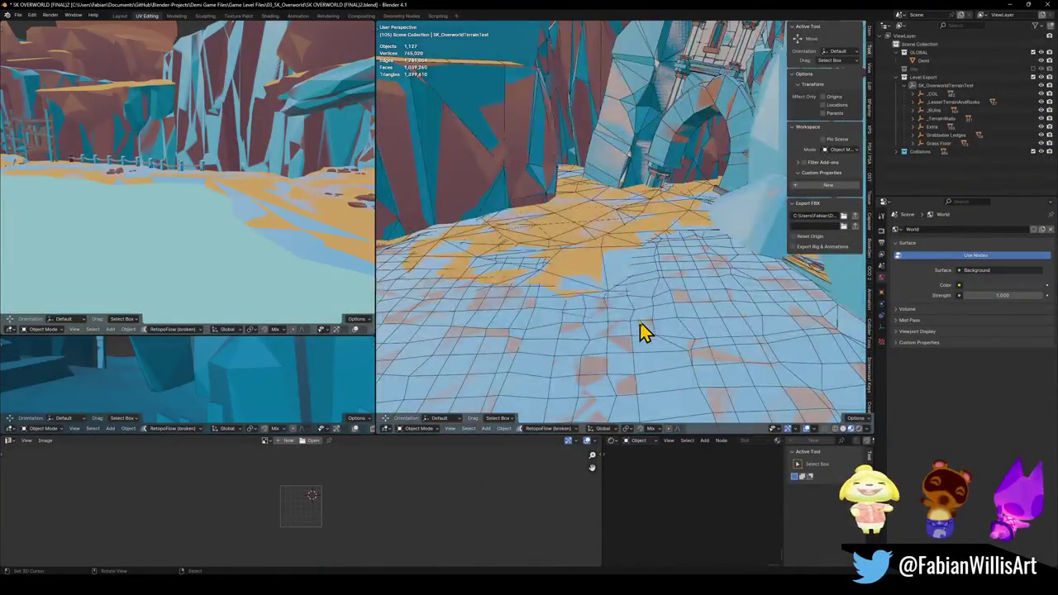
Separate the stone floor-tile faces of the terrain piece into their own object.
left_click(608, 351)
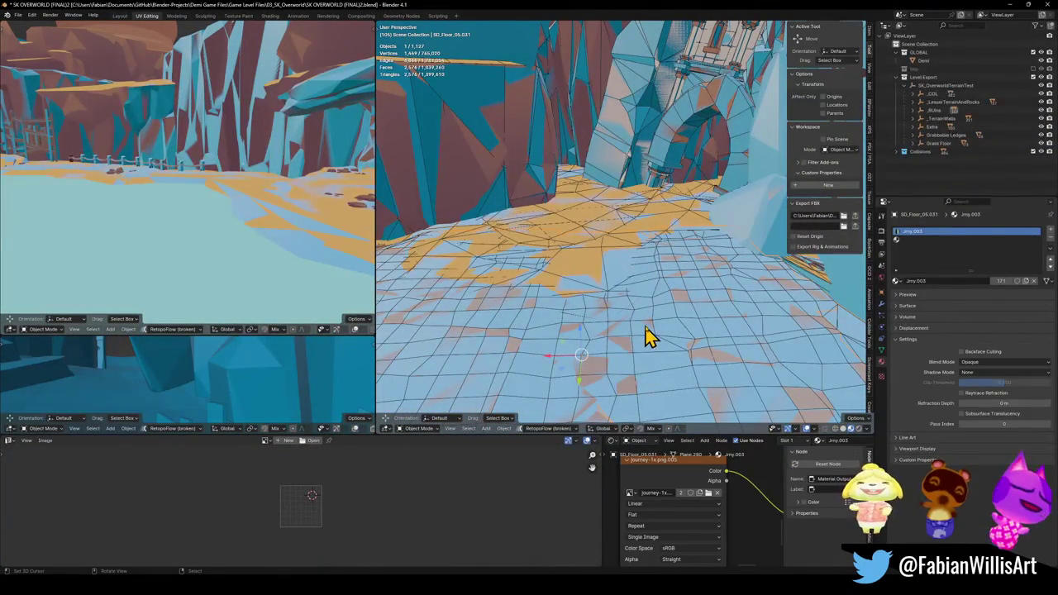
left_click(649, 343)
key("Tab")
key("Tab")
key("Tab")
key("l")
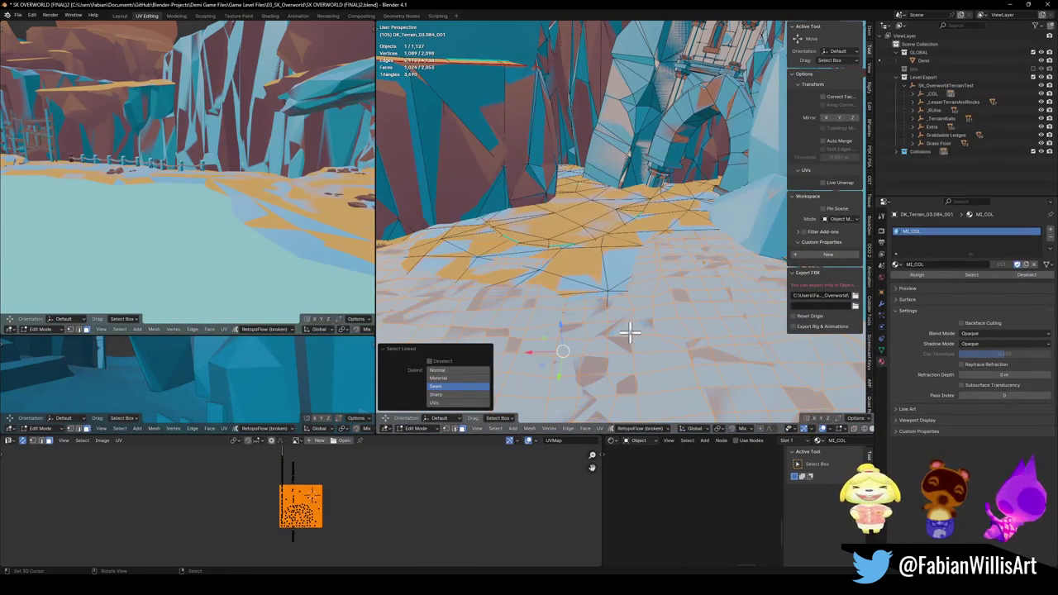
key("shift+d")
key("Escape")
left_click(632, 344)
key("Tab")
Select the separated floor patch together with its terrain piece.
left_click(606, 368)
key("g")
key("Escape")
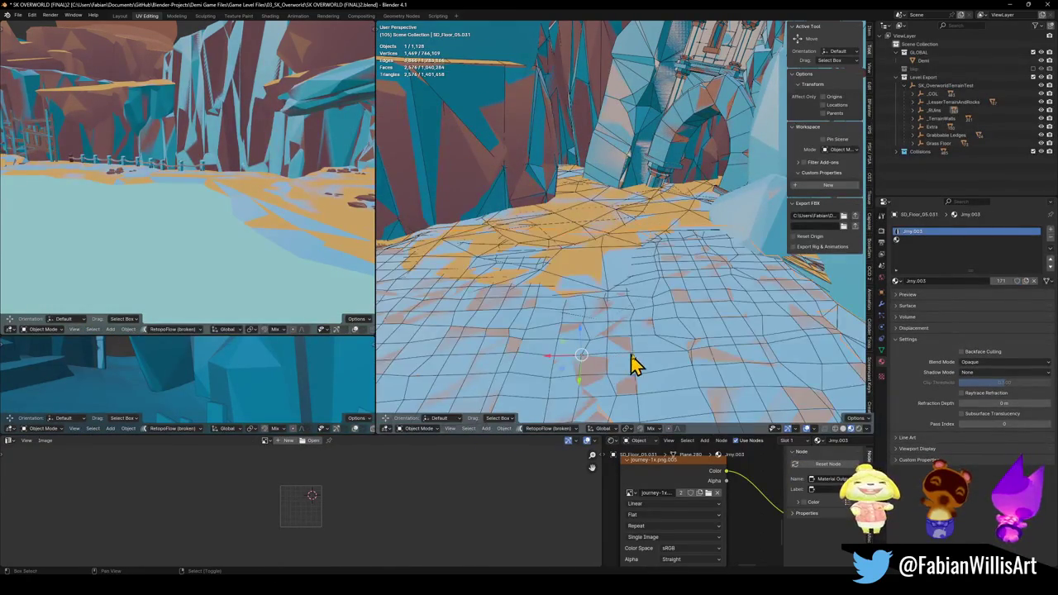
left_click(648, 374, "shift")
key("g")
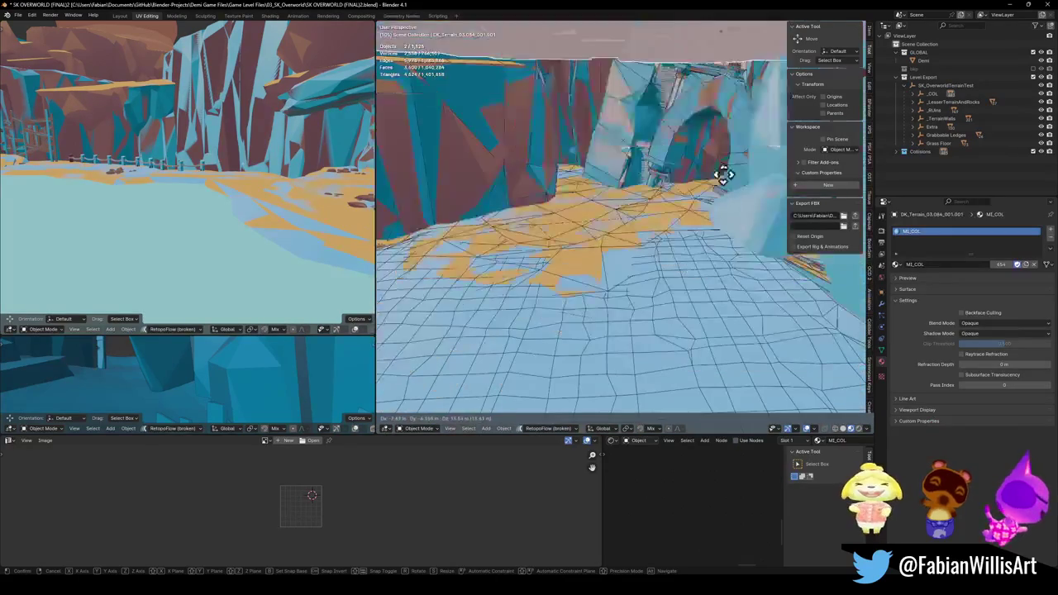
key("Escape")
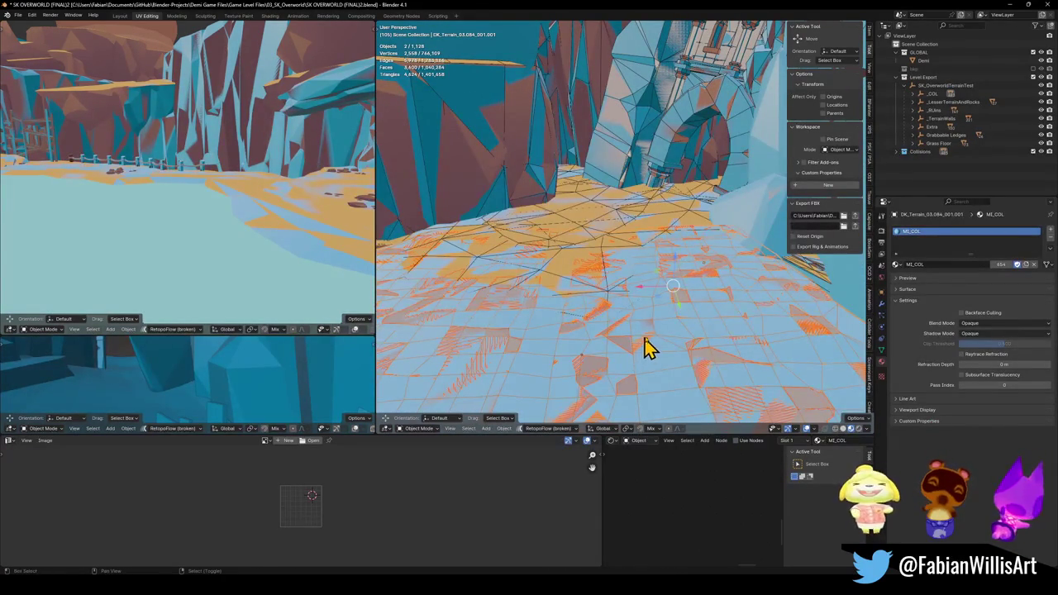
Duplicate the floor patch and terrain piece in place and isolate them in Local View.
key("shift+d")
key("Escape")
key("g")
key("z")
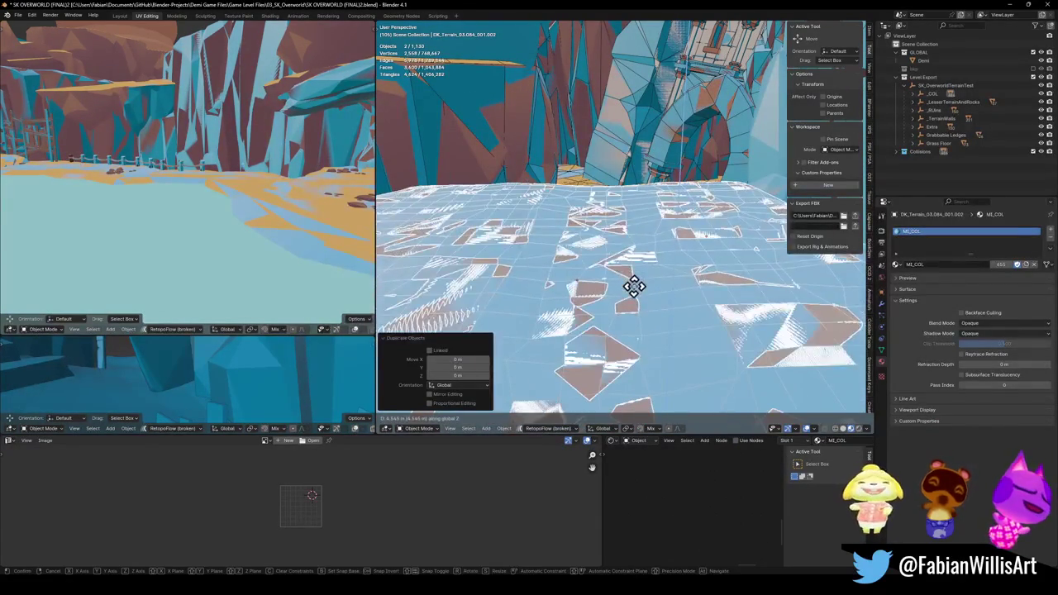
key("Escape")
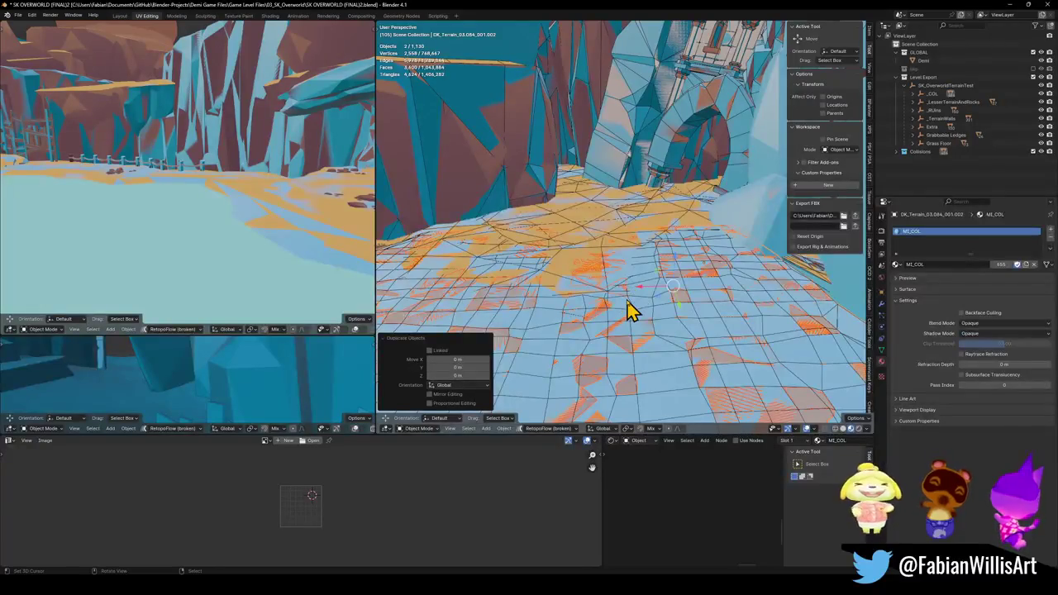
key("KP_Divide")
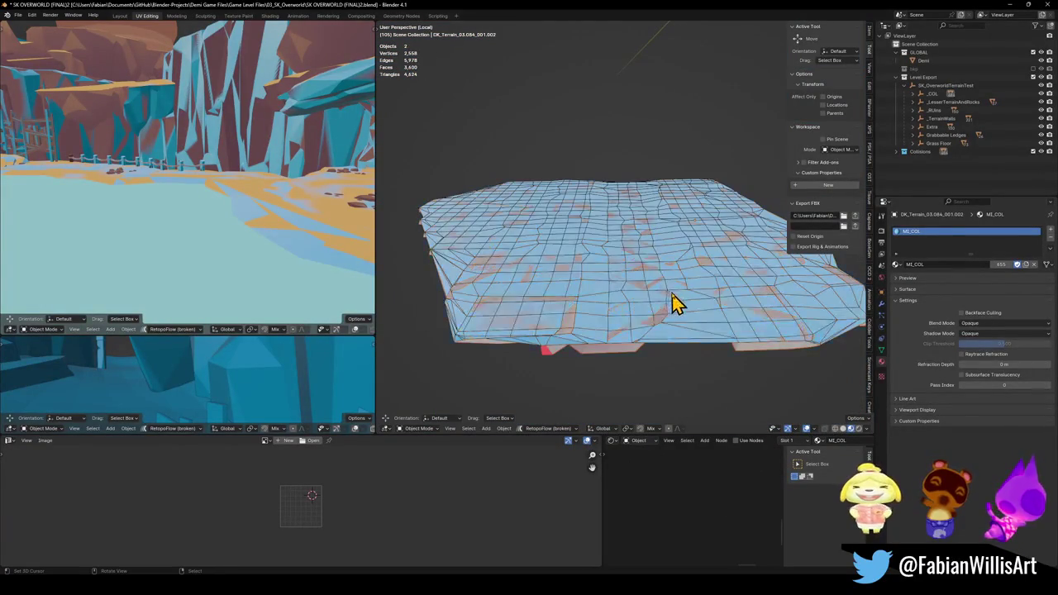
Parent the duplicated terrain piece to the floor patch, then select only the patch.
left_click(627, 356, "shift")
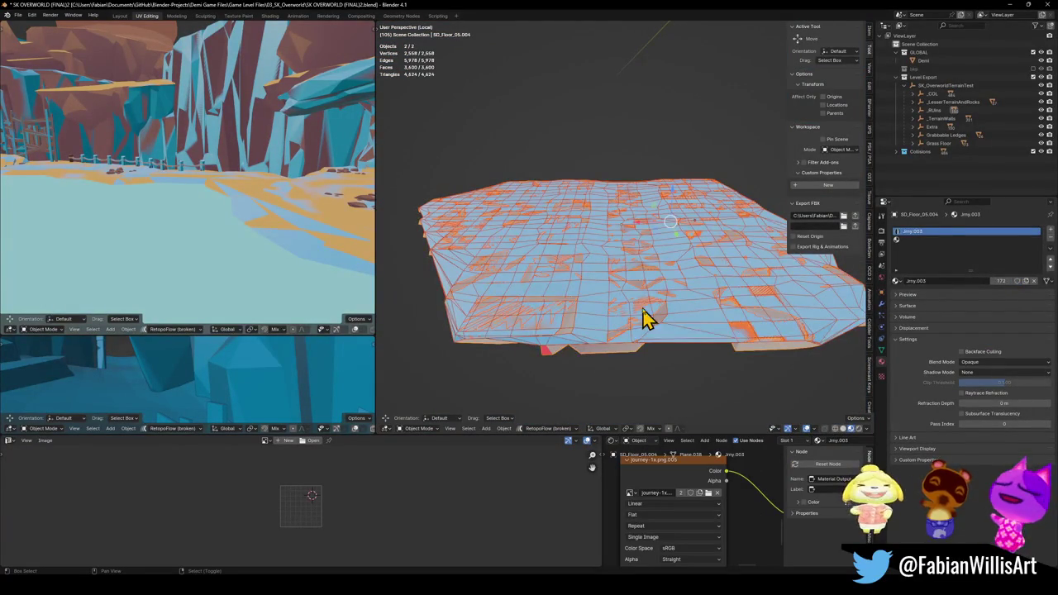
left_click(633, 312)
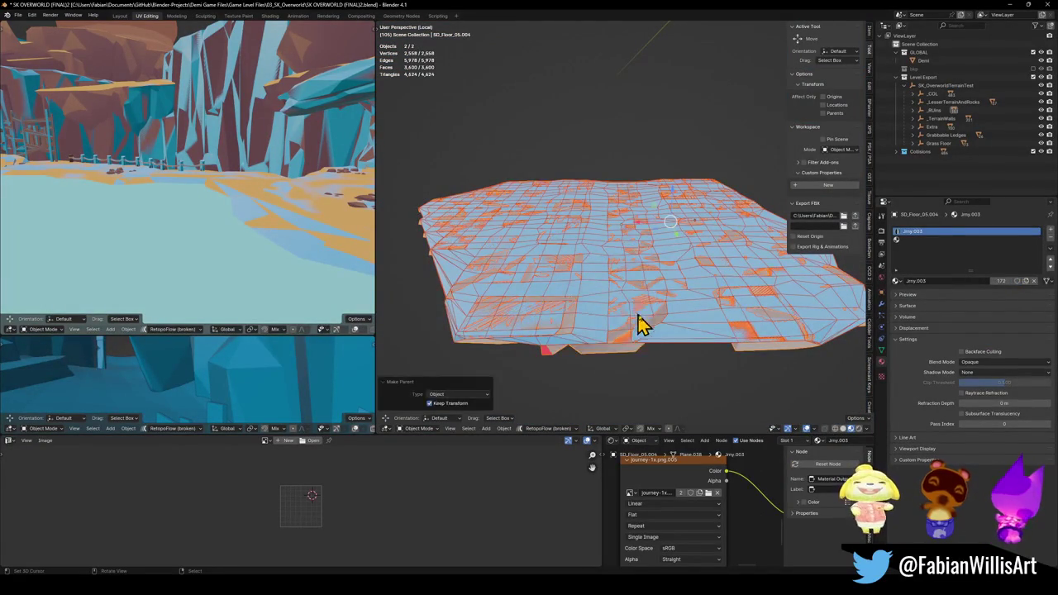
left_click(640, 361)
left_click(644, 354)
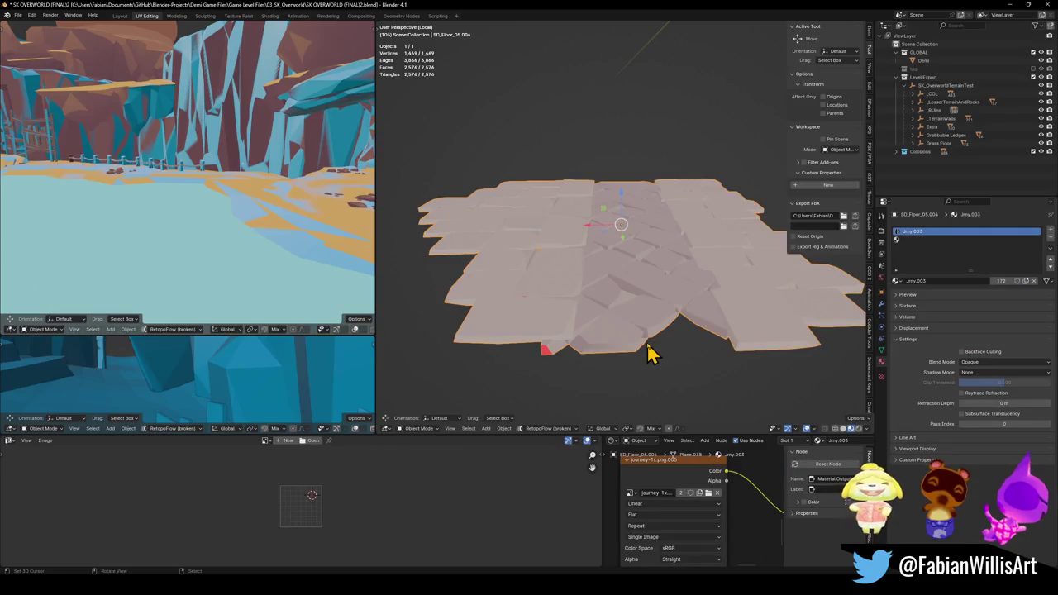
Leave Local View and walk through the stone arch onto the open path.
key("KP_Divide")
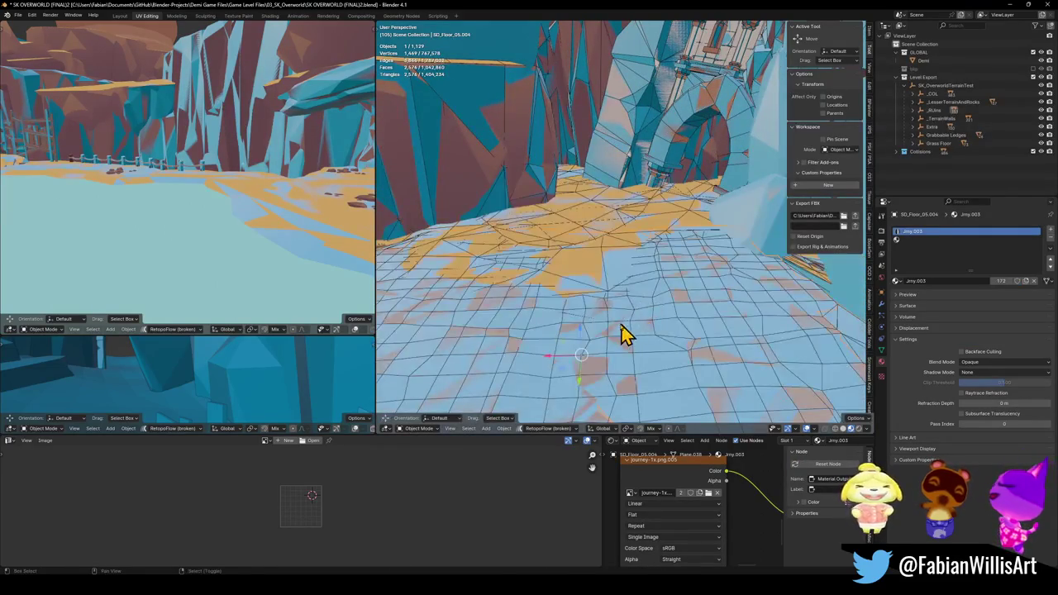
key("shift+grave")
key("w")
key("w")
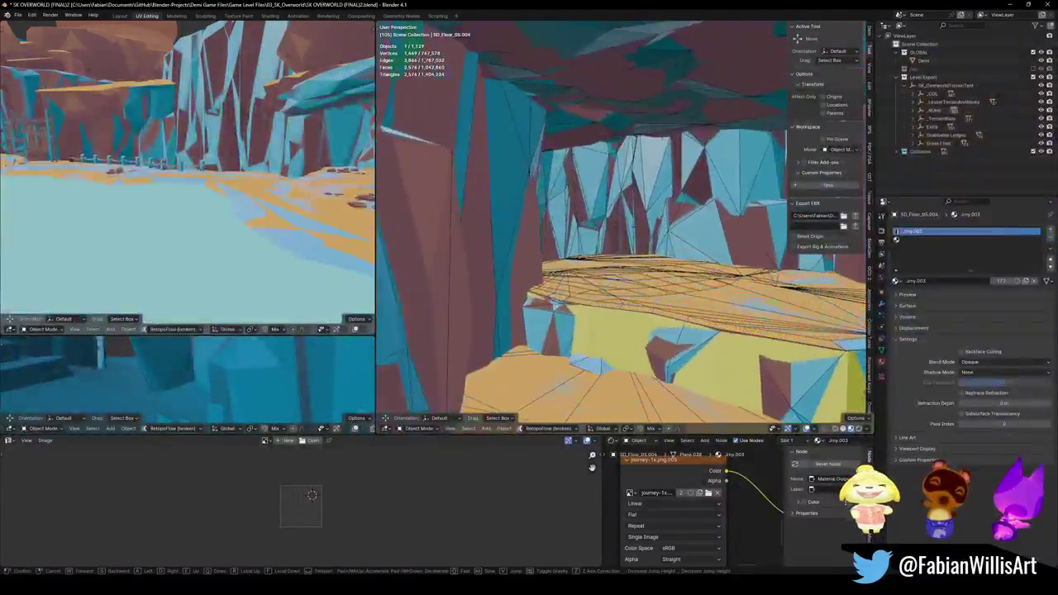
key("w")
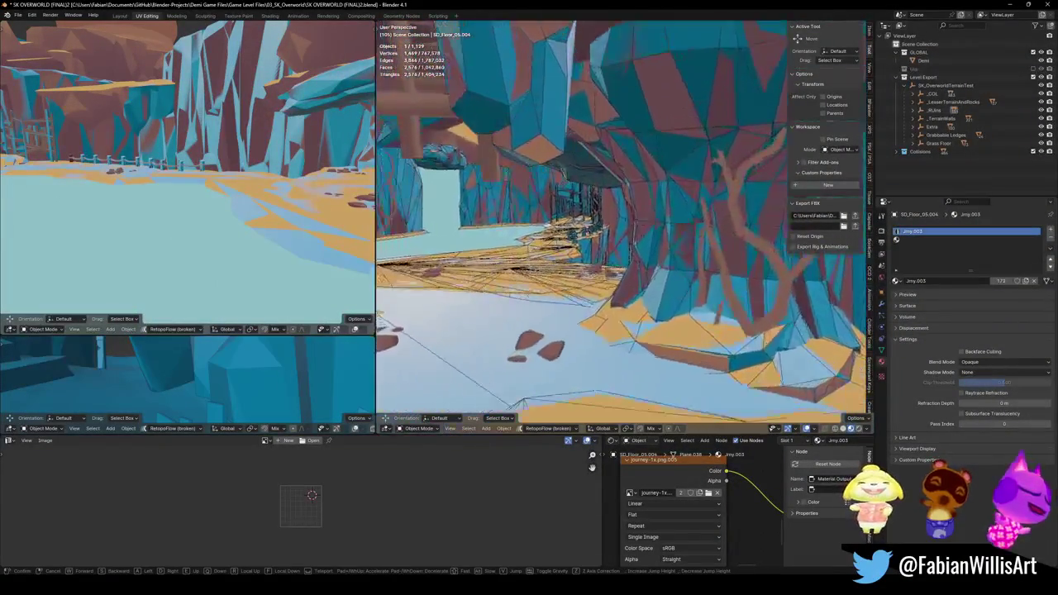
left_click(623, 335)
Snap the floor patch to the cursor on the path, rotate it about 60° on Z, scale to 0.621.
key("shift+s")
left_click(699, 314)
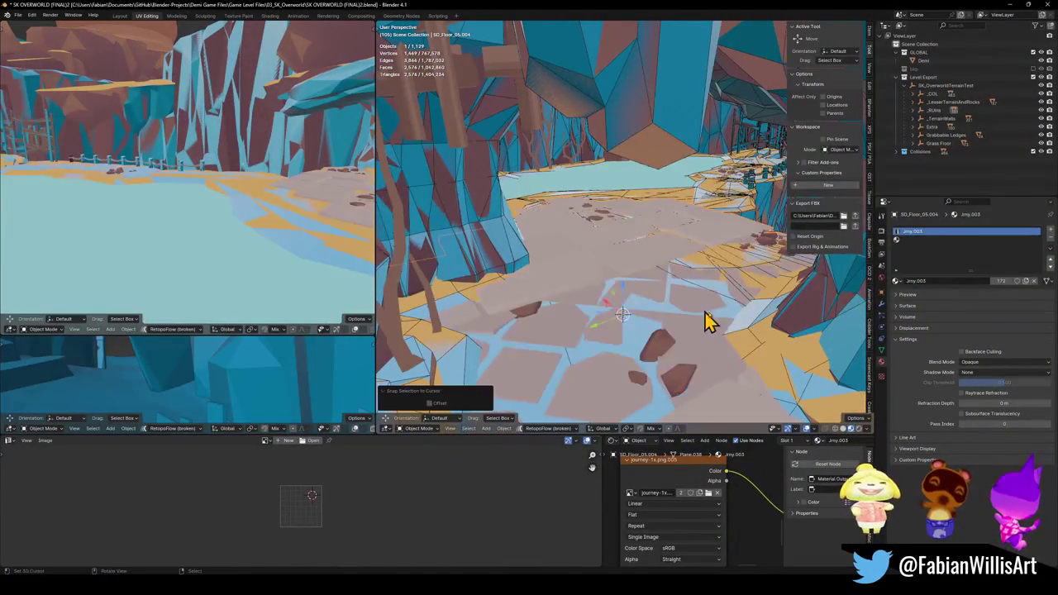
key("r")
key("z")
left_click(674, 222)
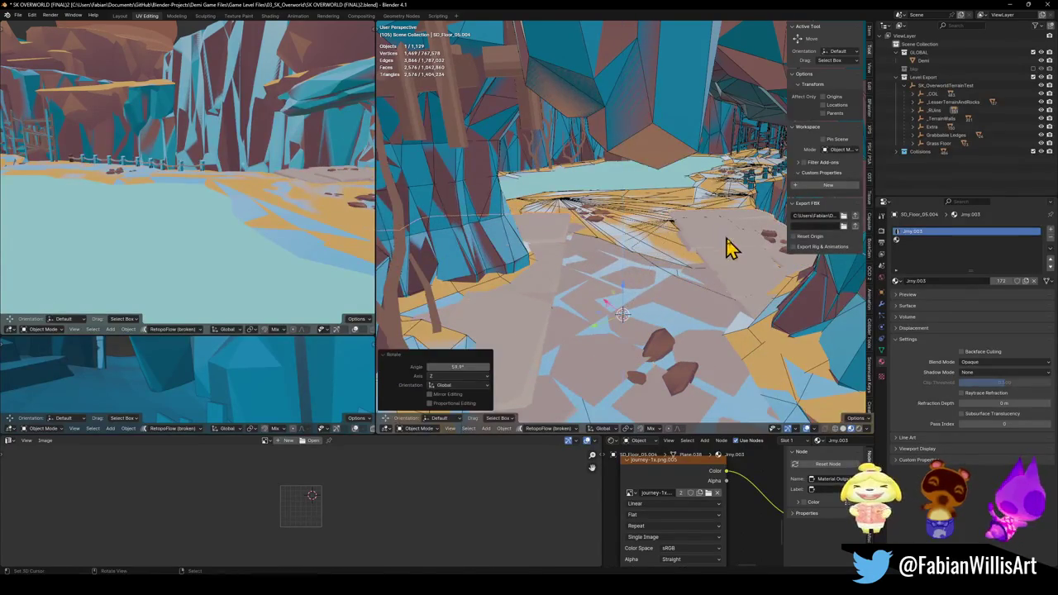
key("s")
left_click(685, 276)
Slide the floor patch sideways into position and lower it onto the path.
key("g")
key("shift+z")
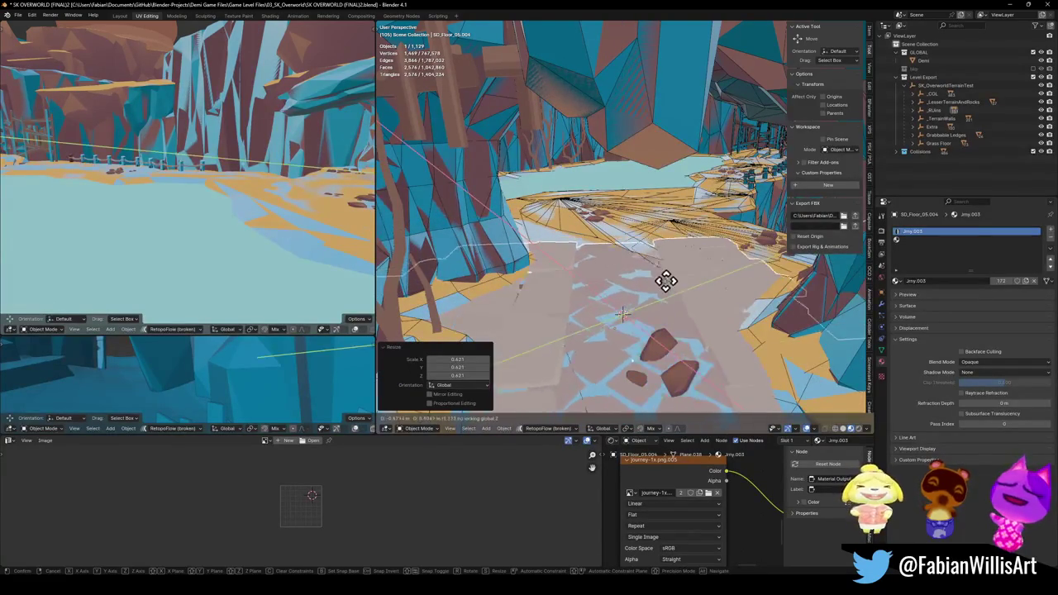
left_click(677, 286)
key("g")
key("z")
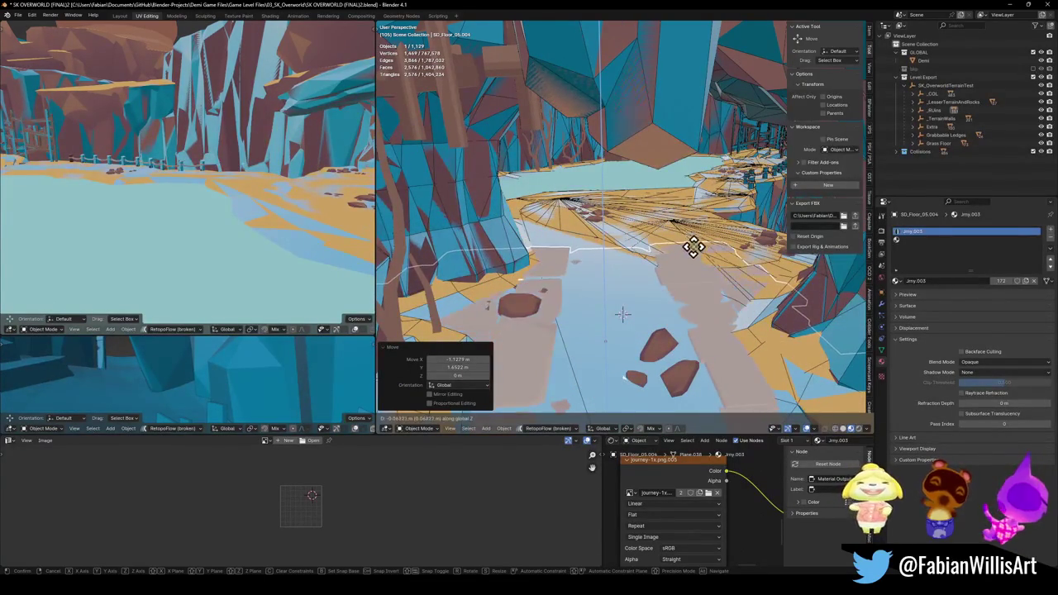
left_click(697, 239)
left_click(618, 302)
Fine-tune the floor patch's height along Z so it lies flat on the cave path, then deselect.
key("q")
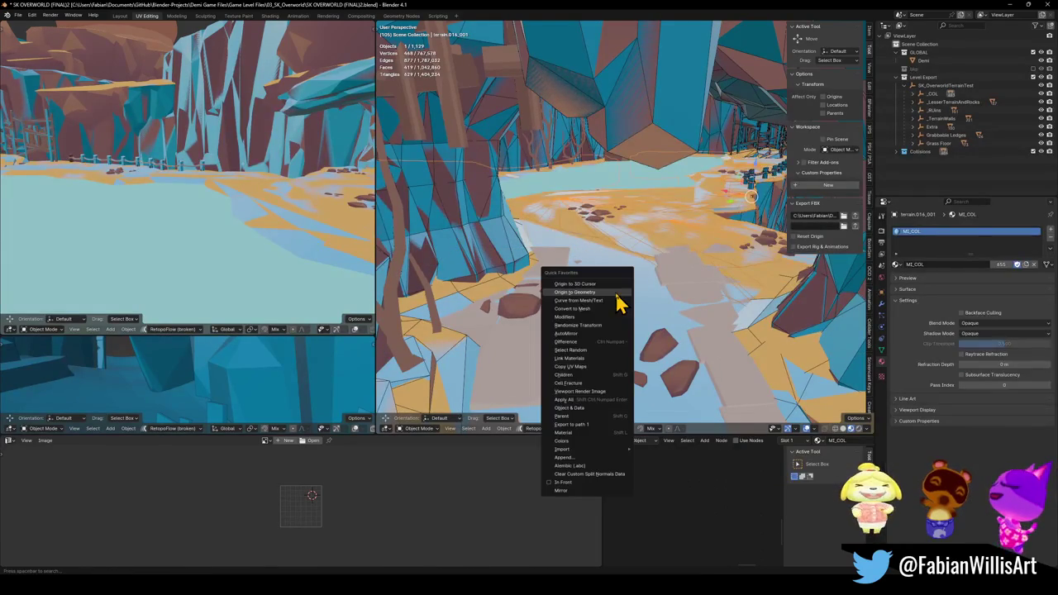
left_click(579, 439)
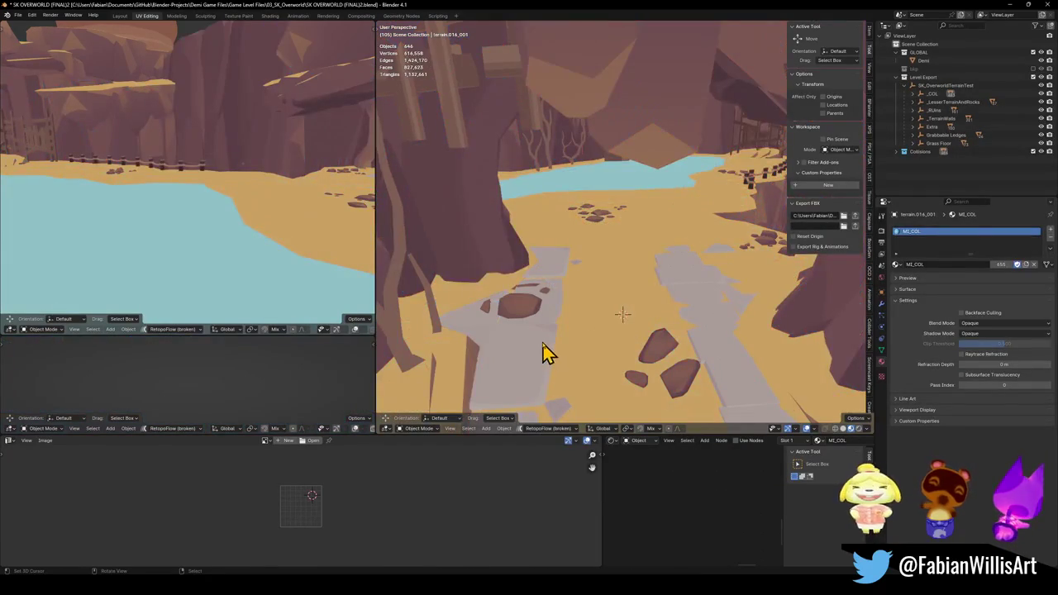
left_click(547, 354)
key("g")
key("z")
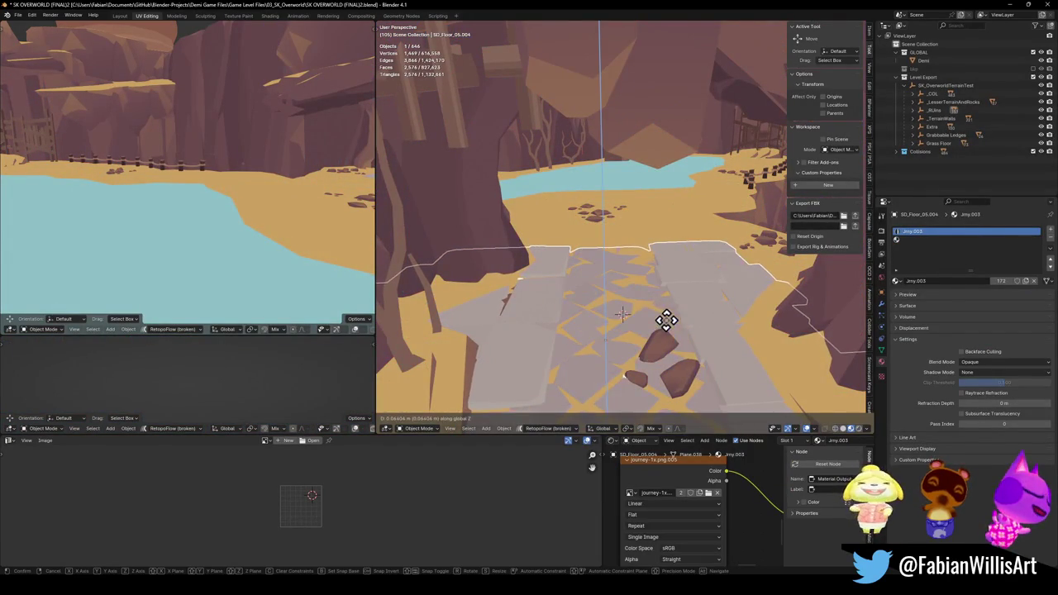
left_click(672, 309)
left_click(680, 306)
left_click(701, 302)
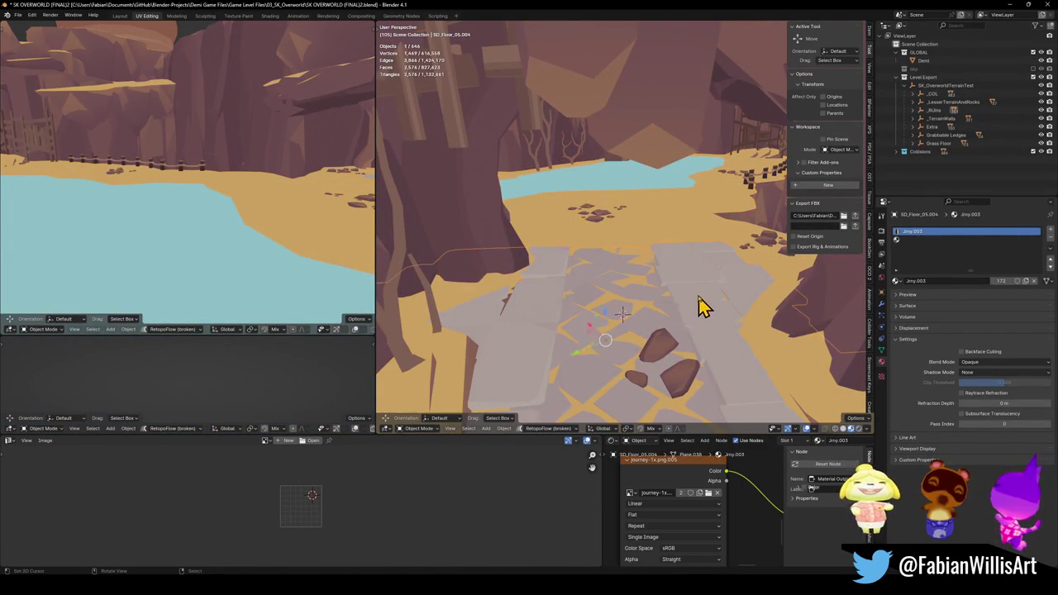
key("g")
key("z")
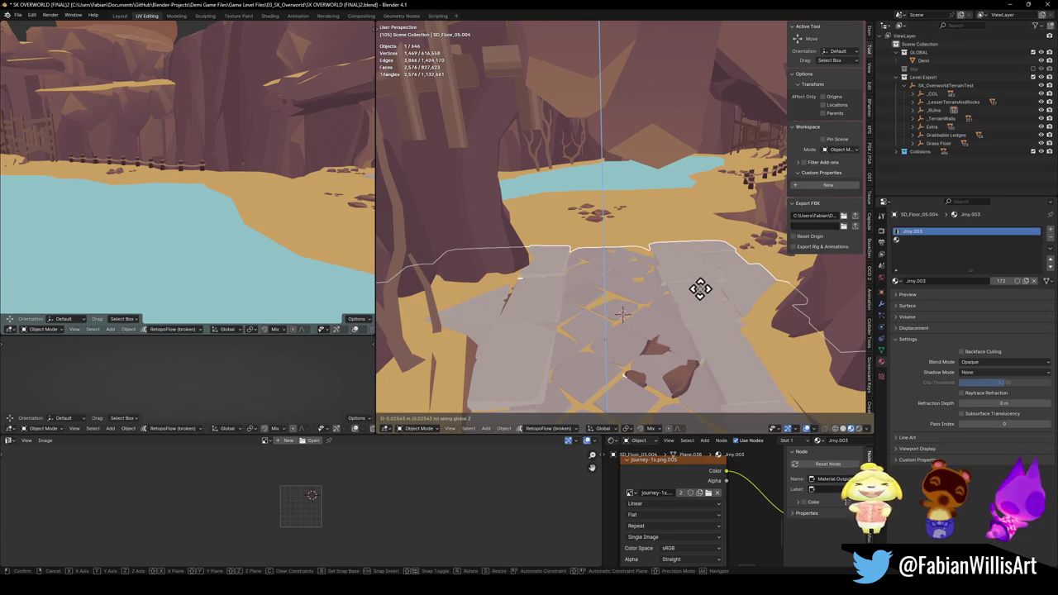
left_click(700, 288)
key("alt+a")
Walk past the waterfall onto the grey cave floor and unhide the collision meshes.
mouse_move(666, 350)
left_mouse_down()
mouse_move(685, 312)
mouse_move(652, 304)
left_mouse_up()
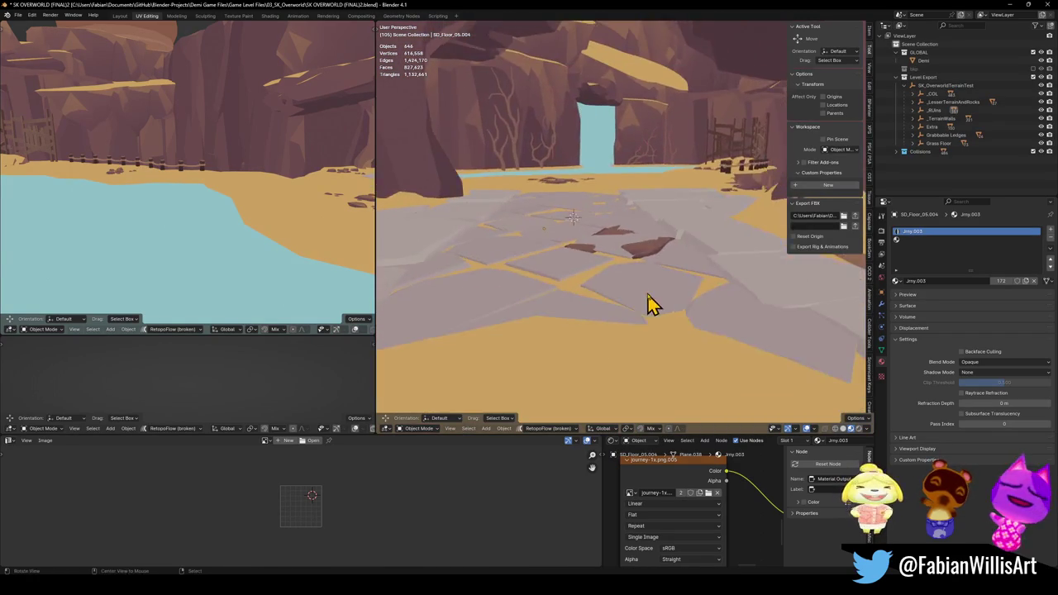
key("shift+grave")
key("w")
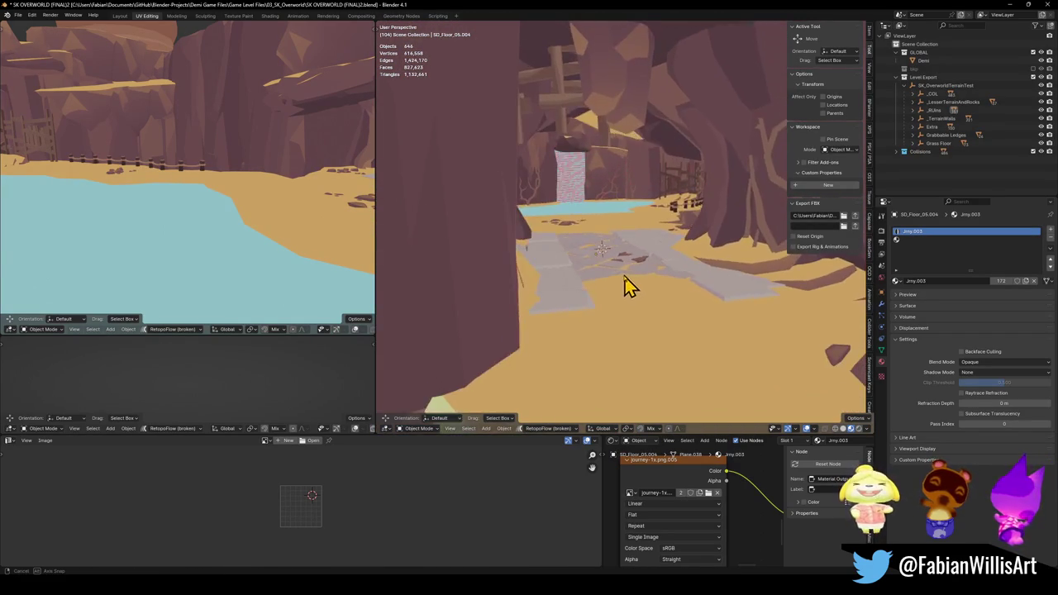
key("w")
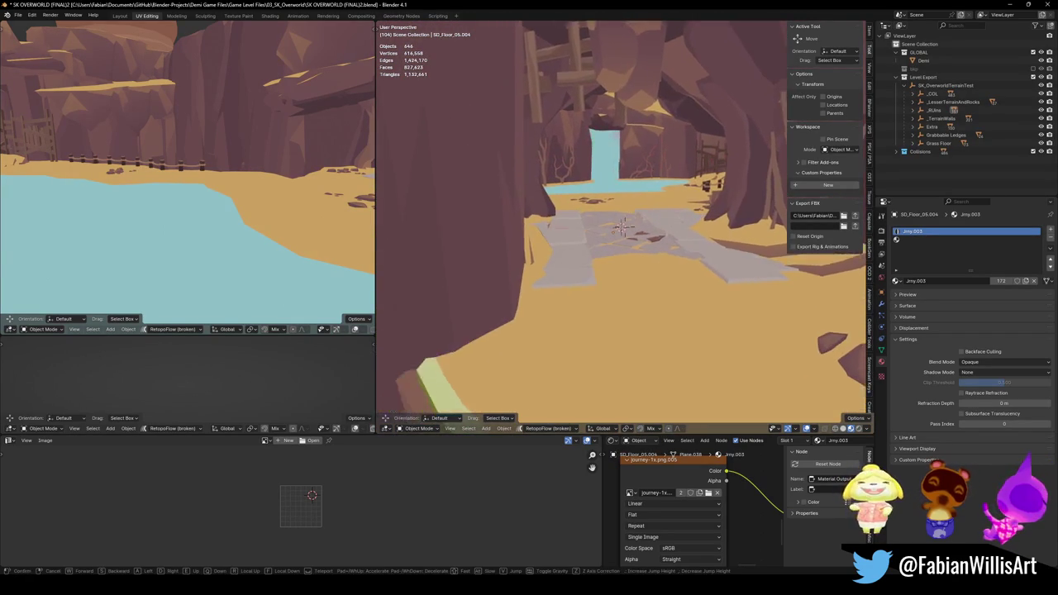
key("w")
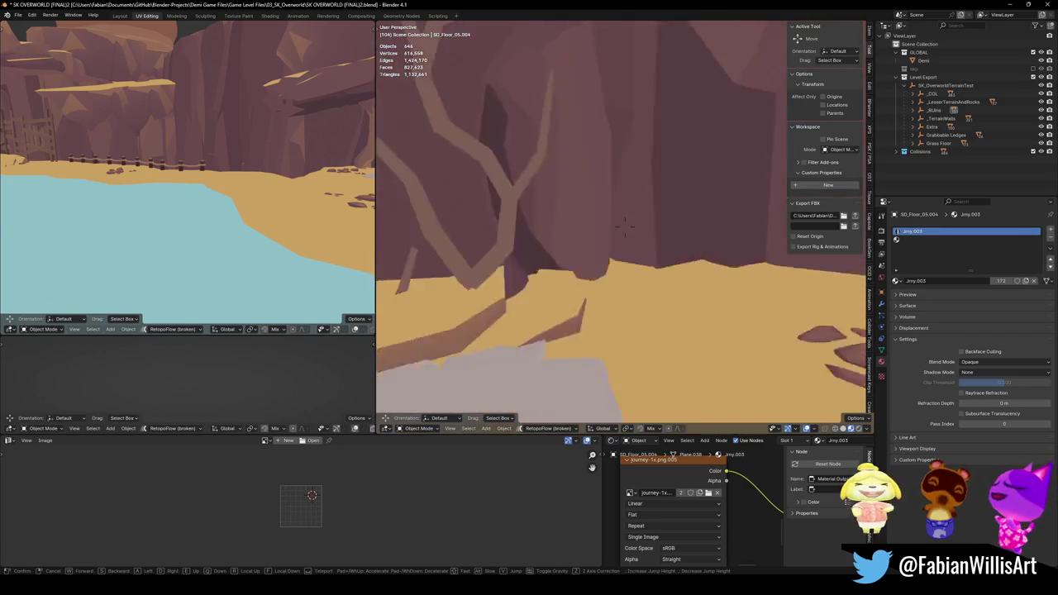
key("s")
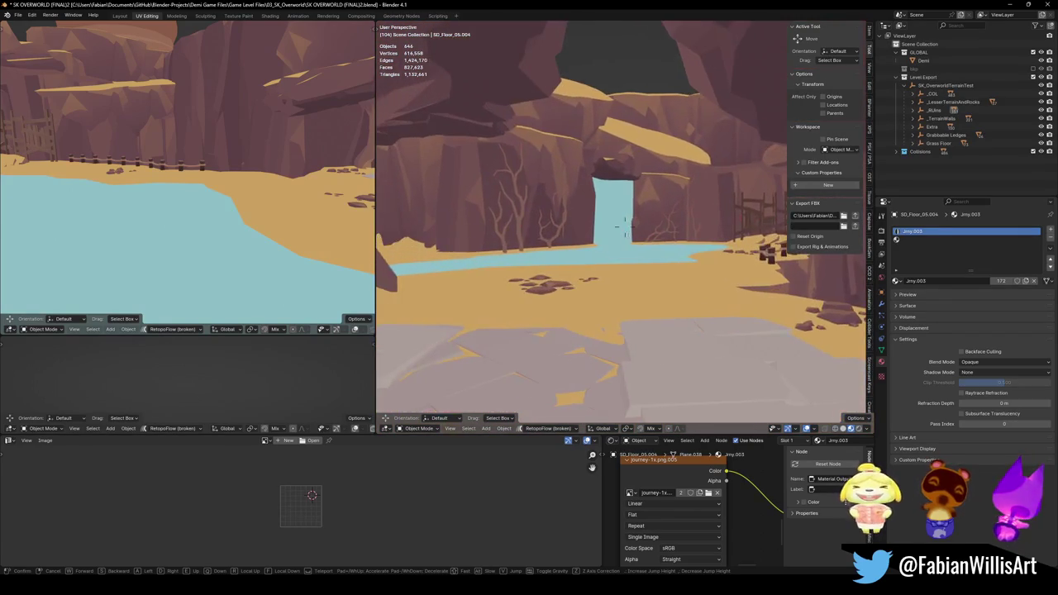
key("w")
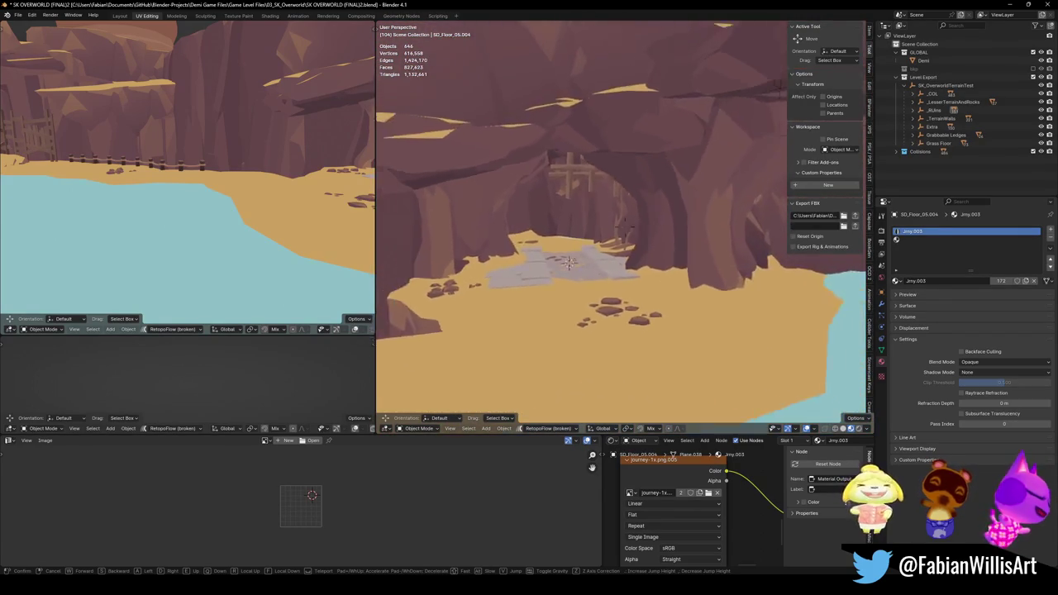
key("w")
left_click(533, 310)
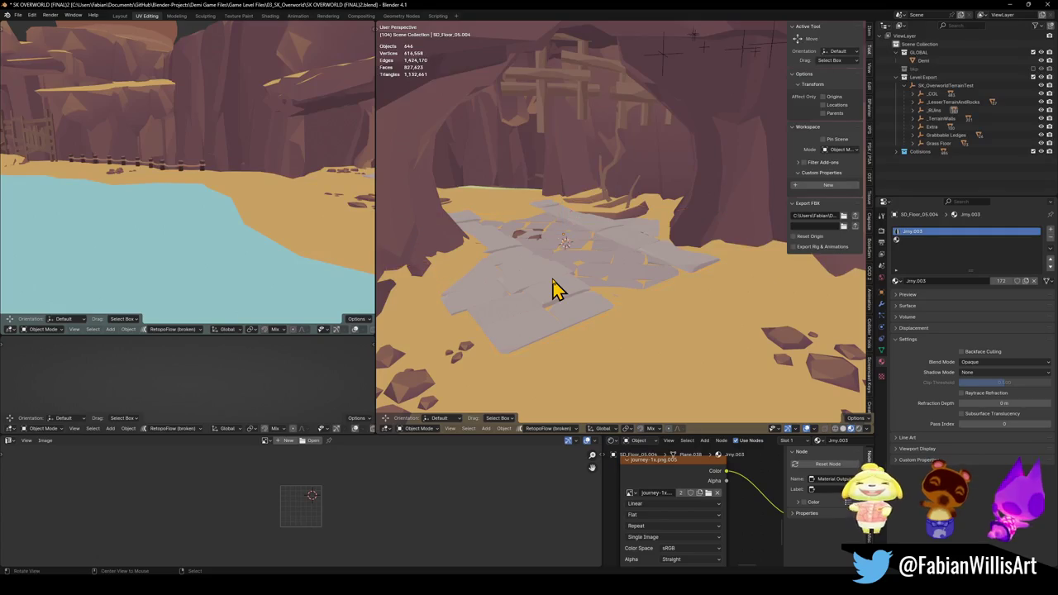
key("alt+h")
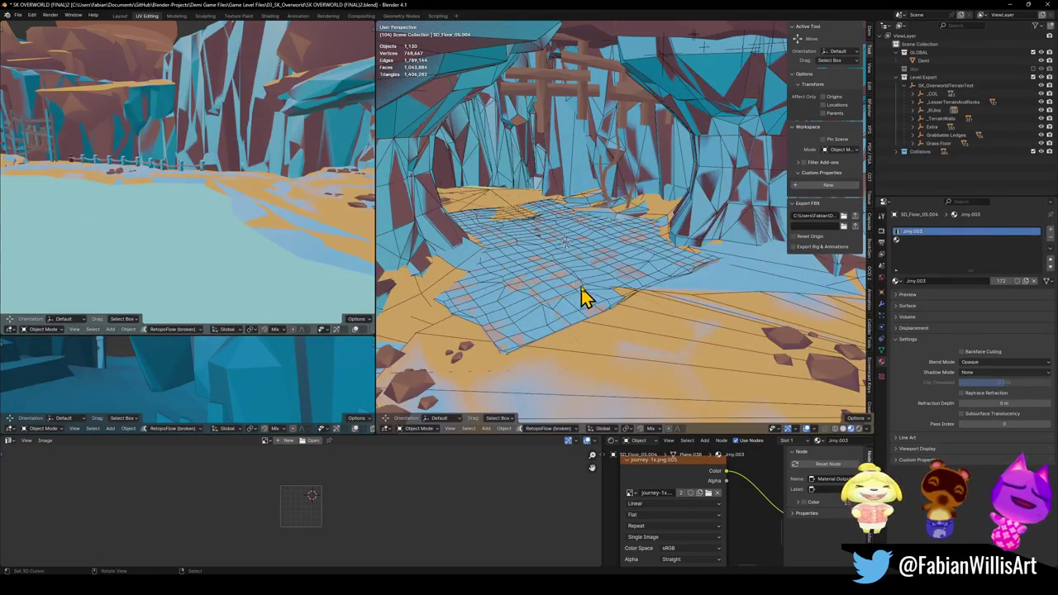
Duplicate the stone floor patch as SD_Floor_05.008 and place it further along the cave path.
left_click(564, 326)
left_click(521, 352)
key("g")
key("Escape")
key("g")
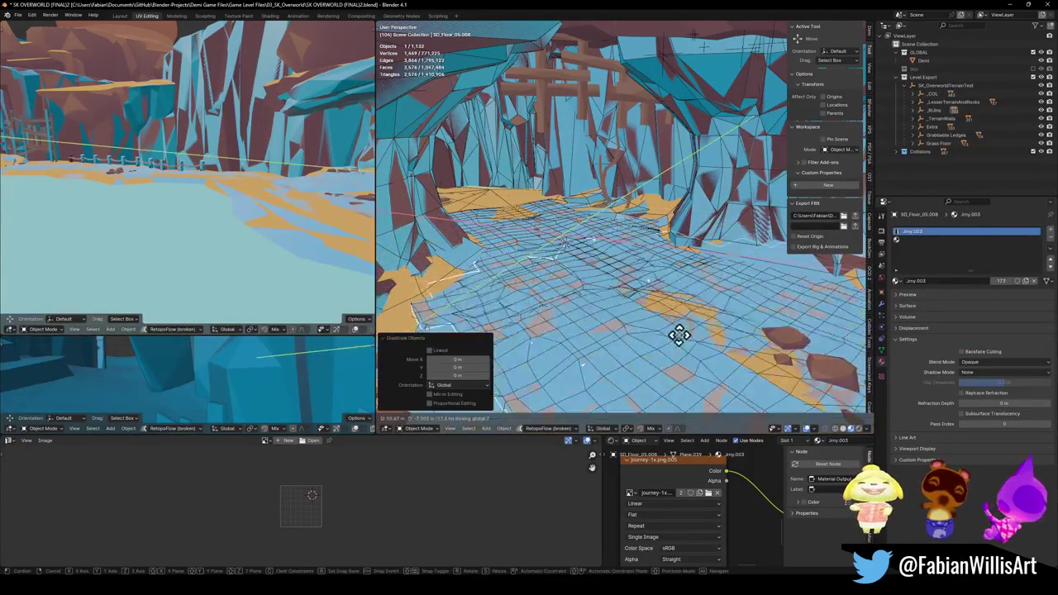
left_click(677, 374)
Hide the collision meshes covering the path again.
key("ctrl+z")
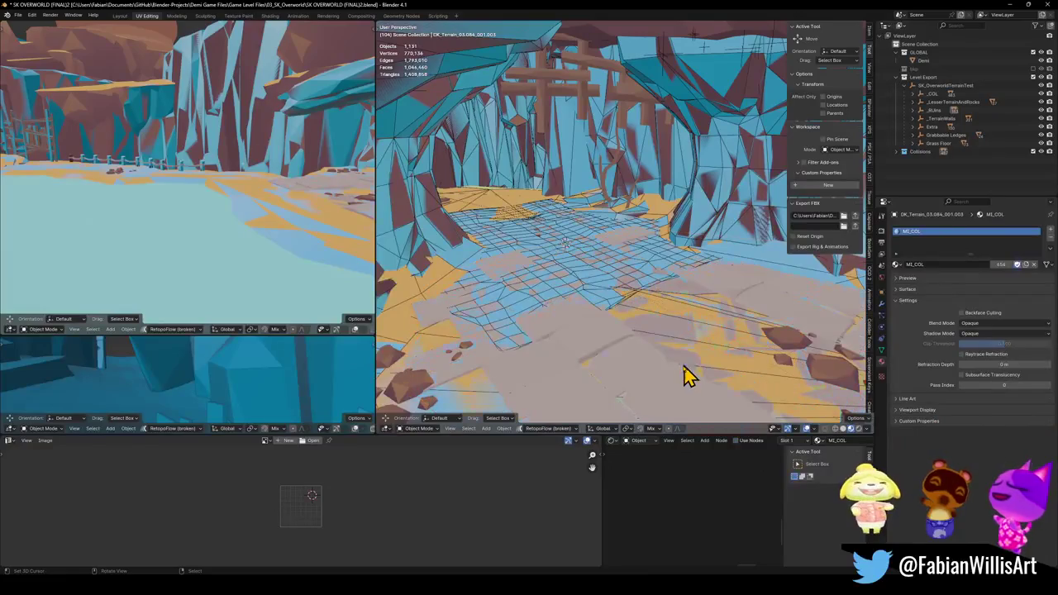
left_click(696, 221)
key("q")
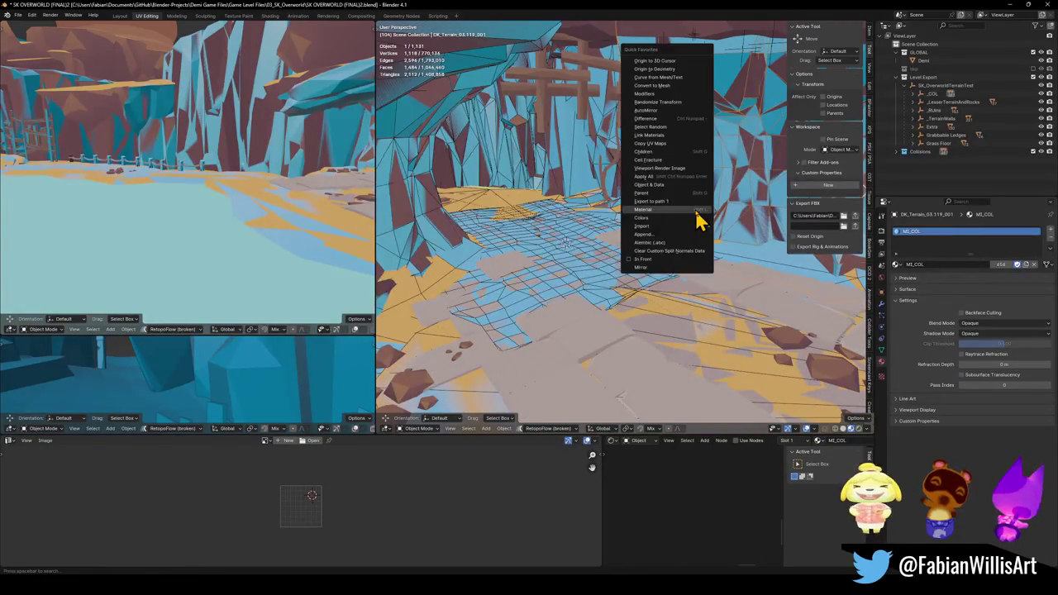
key("ctrl+z")
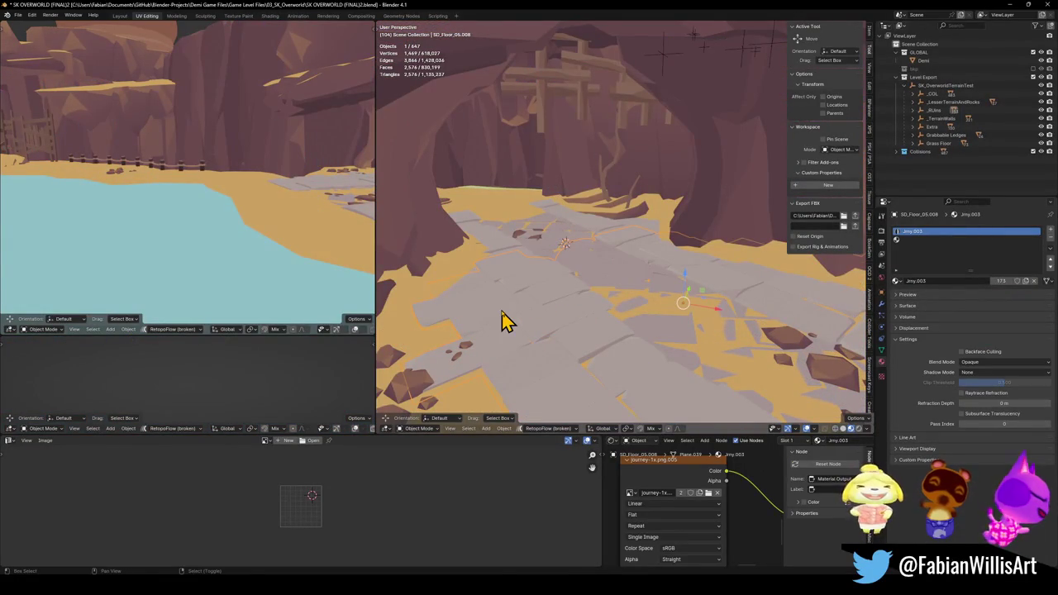
Walk over the green wall and through the castle arch onto the sandy ledge path.
key("w")
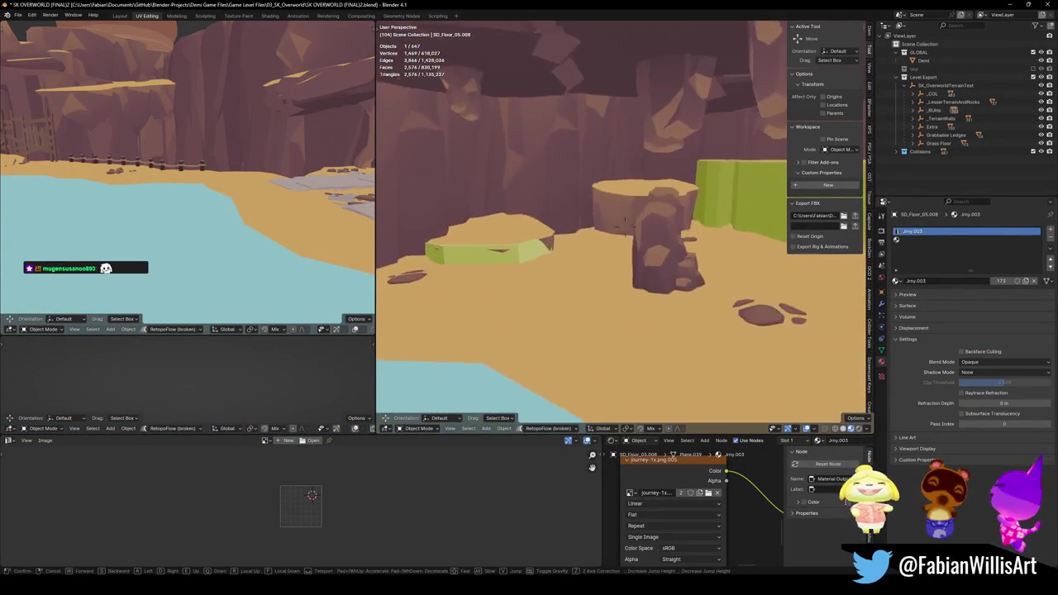
key("w")
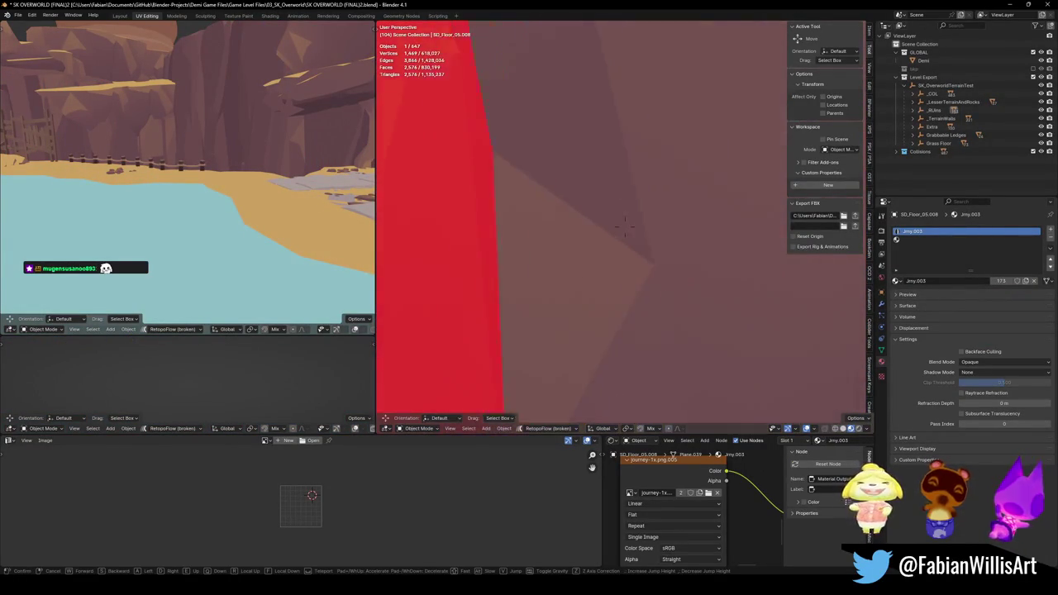
key("w")
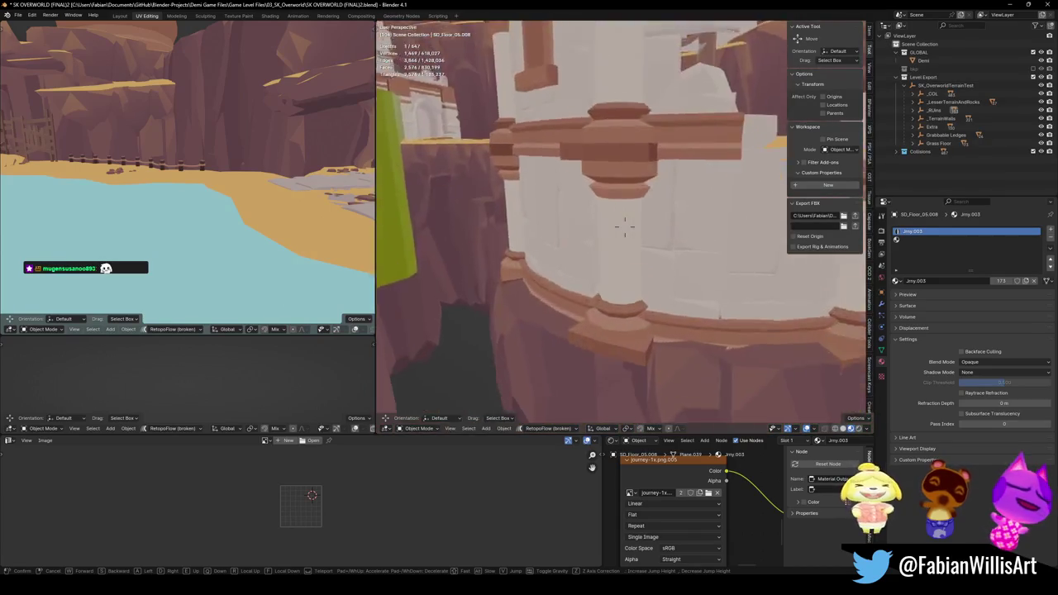
key("w")
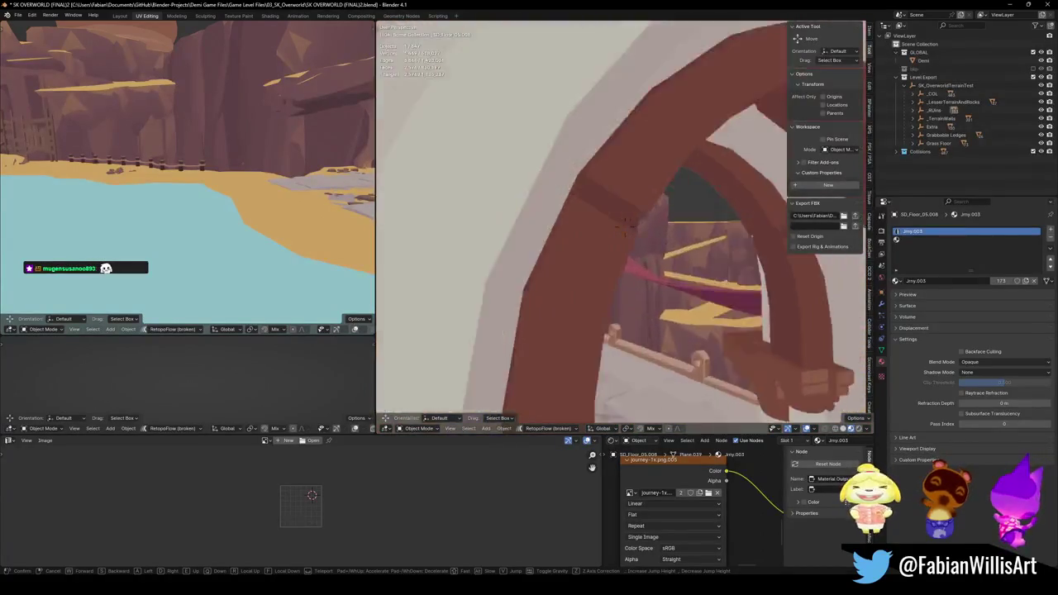
key("w")
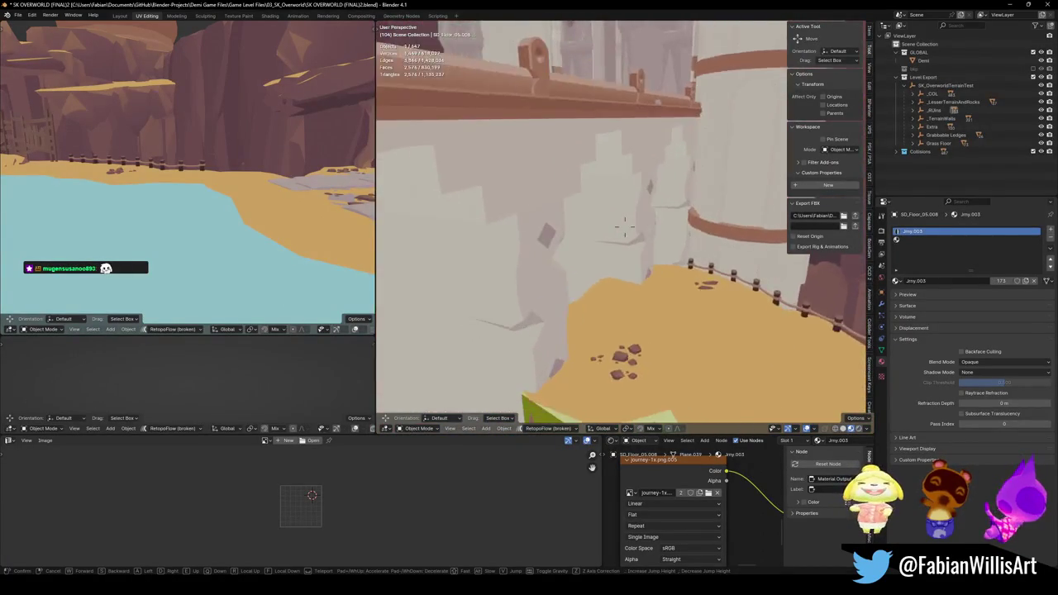
left_click(506, 321)
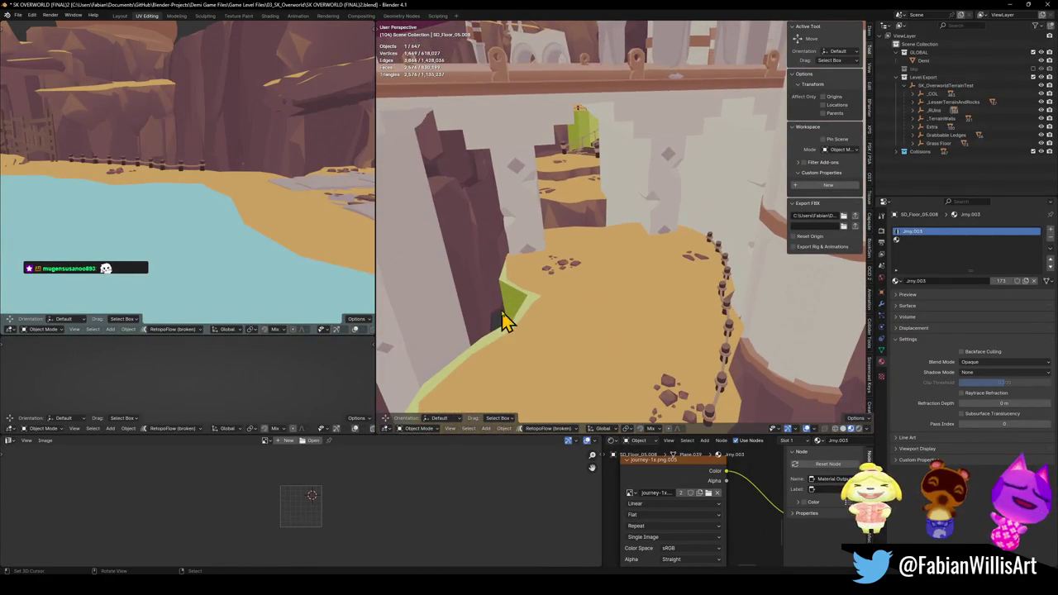
Walk into the castle to the sandy floor between the white pillars.
right_click(625, 338)
key("Escape")
key("shift+grave")
key("w")
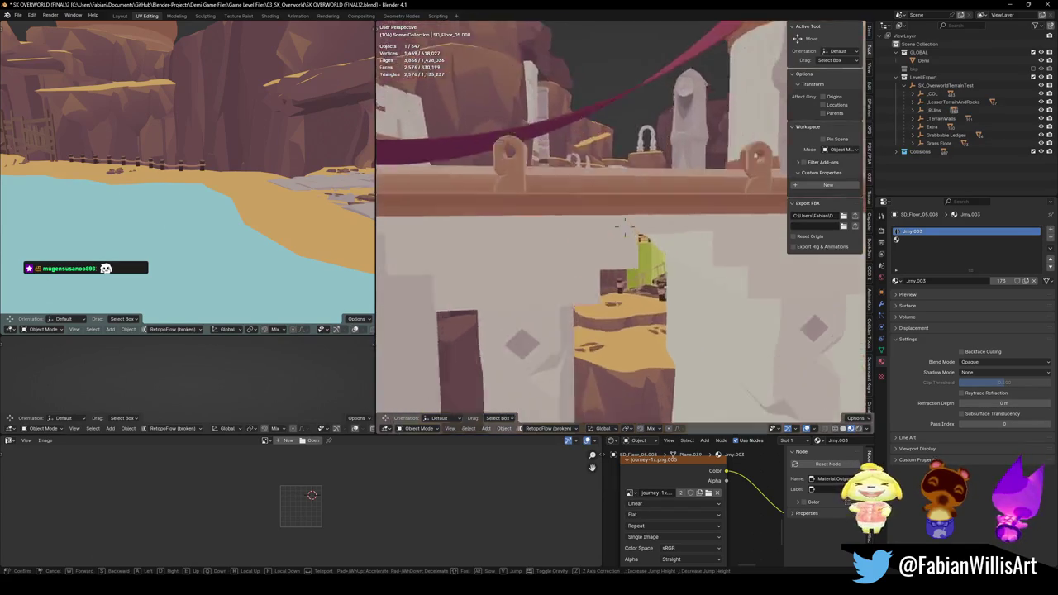
key("w")
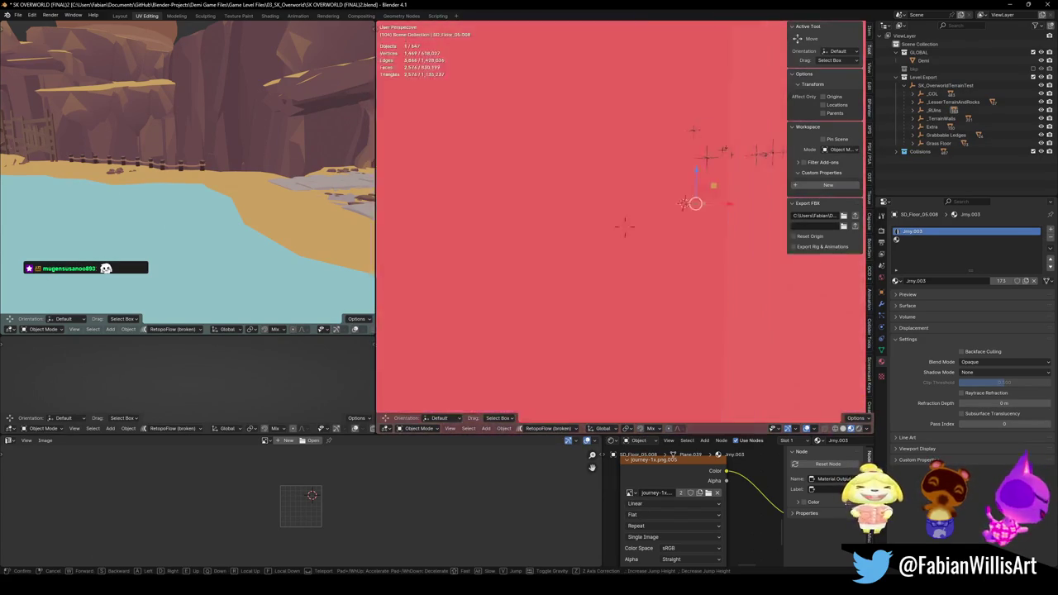
left_click(630, 315)
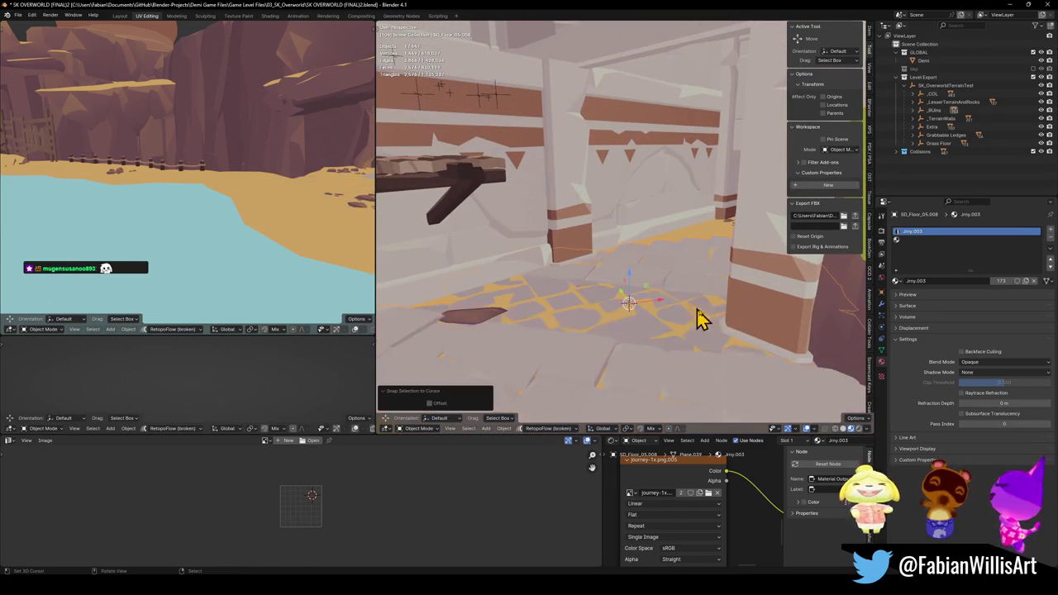
Move SD_Floor_05.008 into place and rotate it -4.35° about Z.
key("r")
key("g")
left_click(692, 272)
key("r")
key("z")
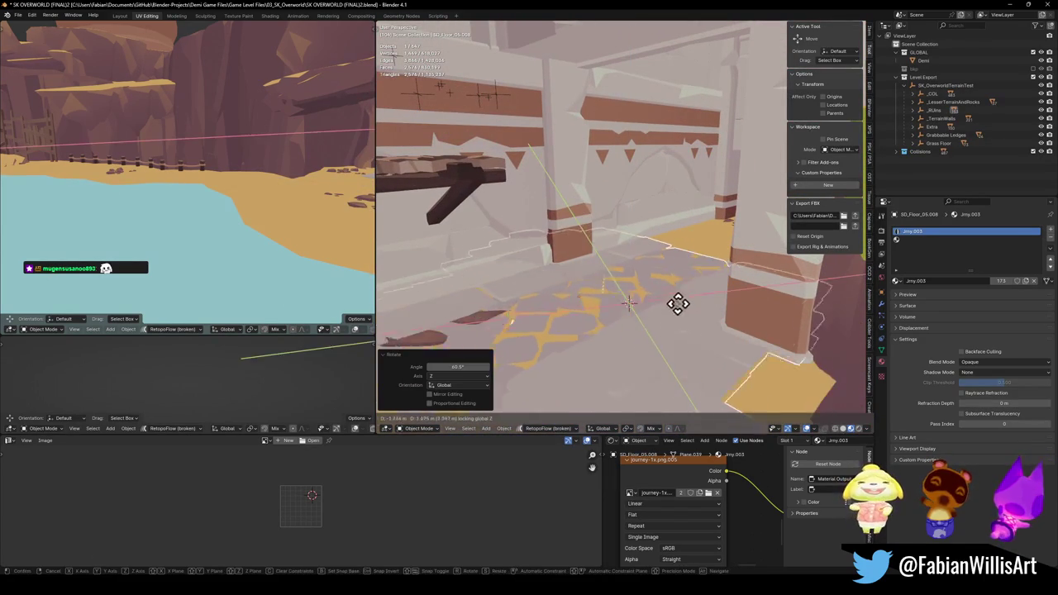
left_click(628, 301)
Nudge the floor patch's height along Z so it rests on the sandy floor.
key("shift+grave")
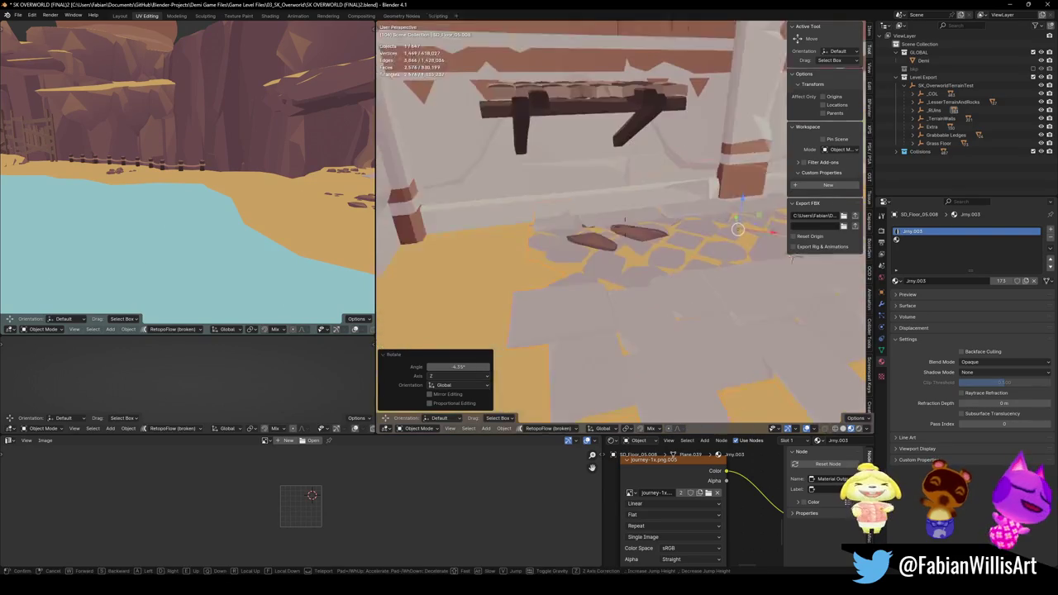
key("shift+z")
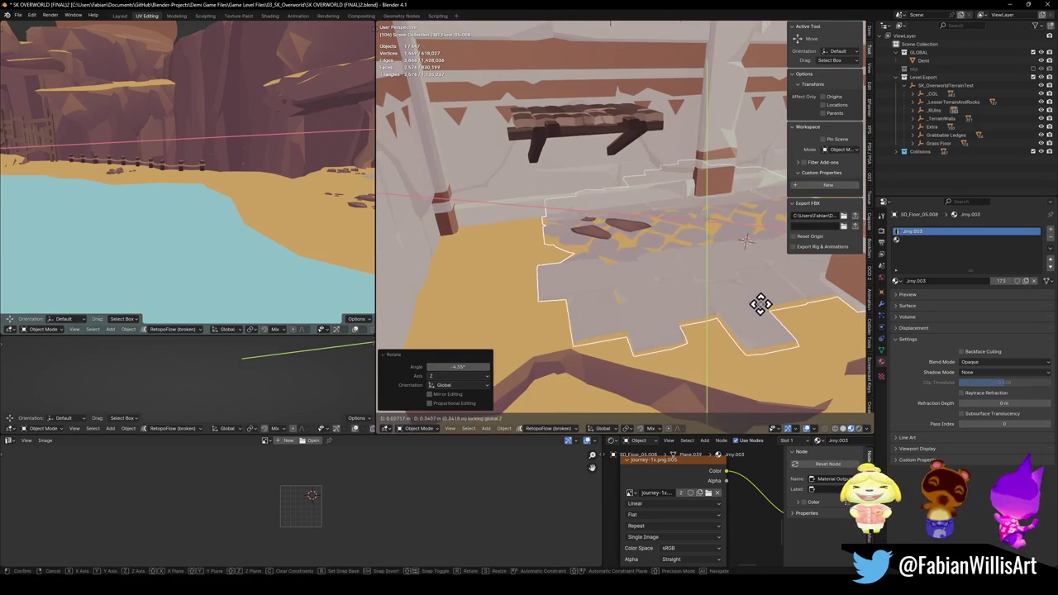
right_click(793, 314)
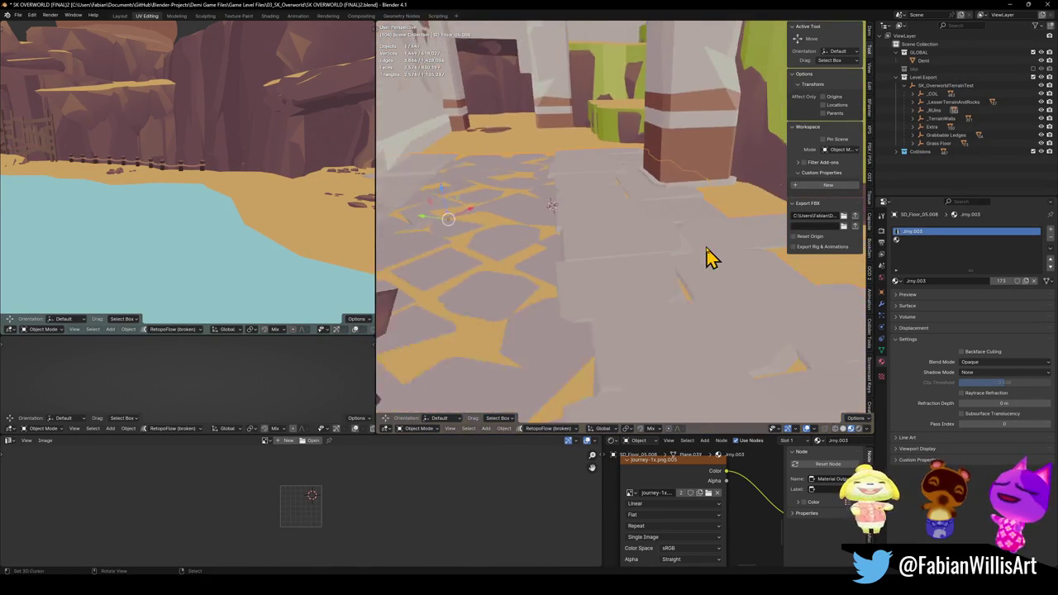
key("g")
key("z")
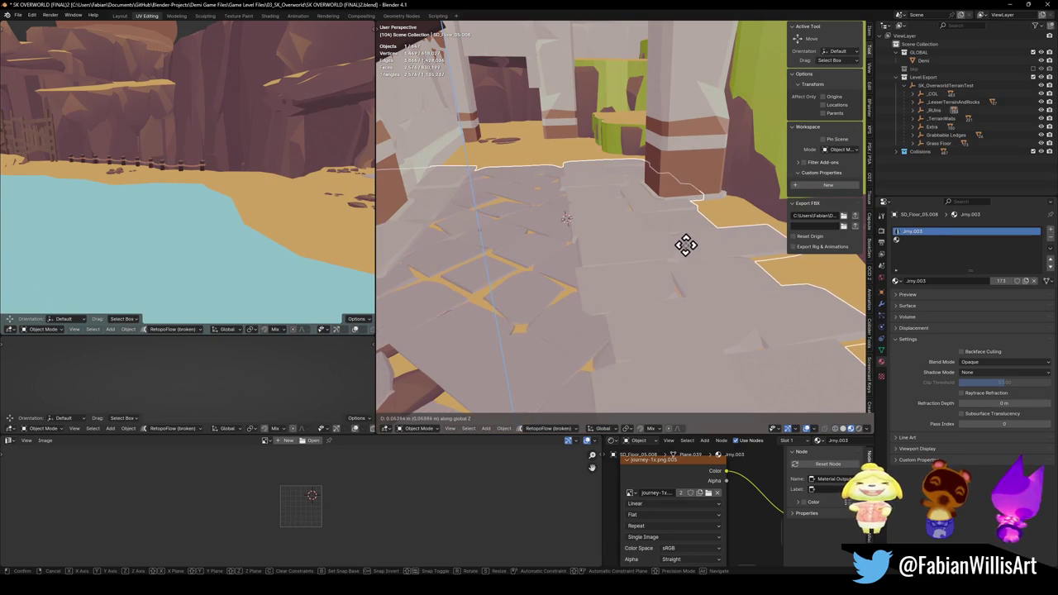
left_click(686, 248)
key("r")
key("z")
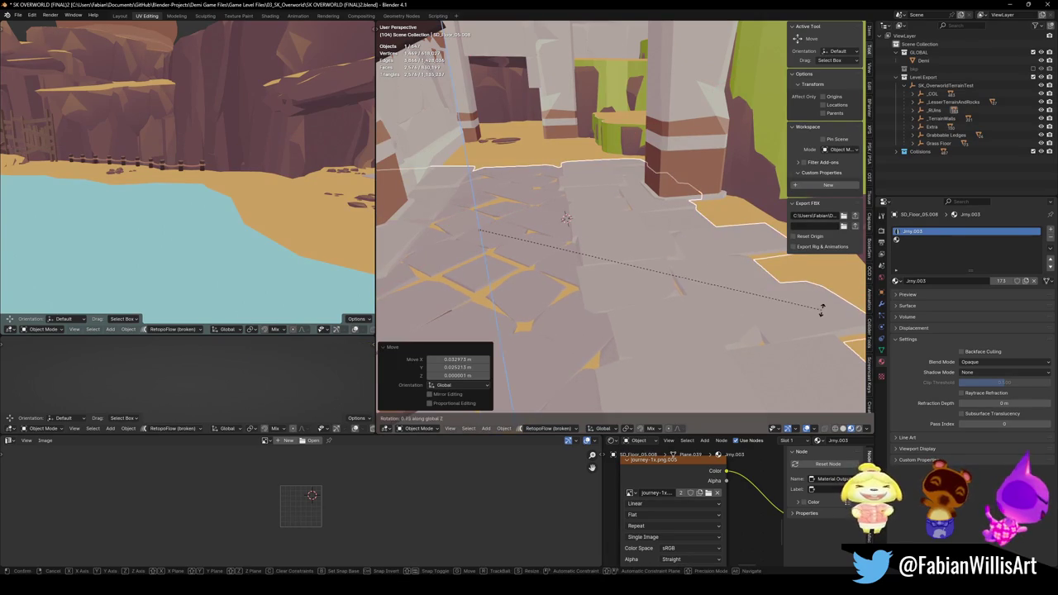
right_click(820, 310)
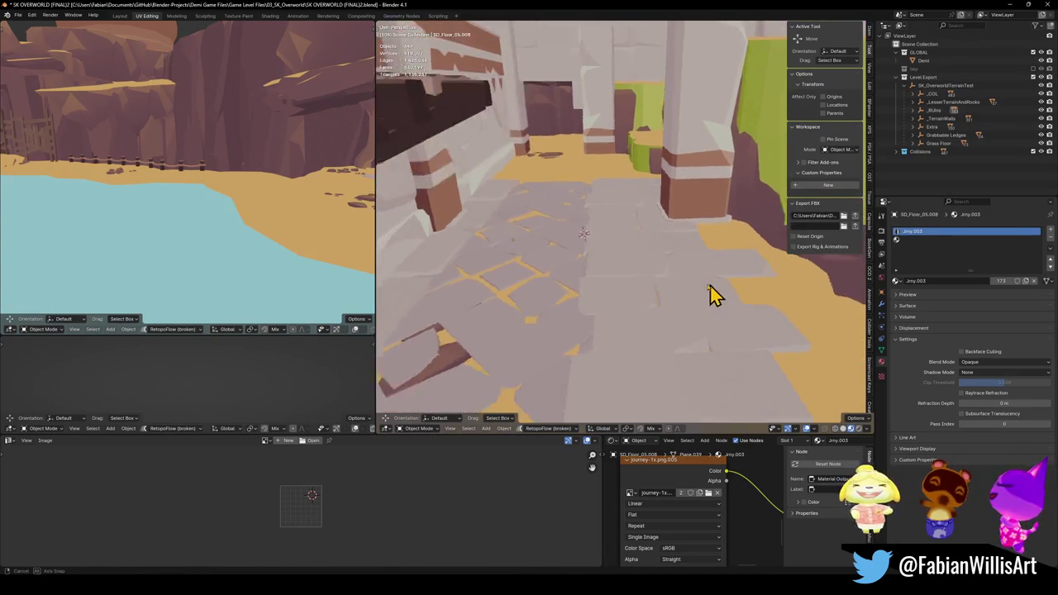
Walk to the tiled floor by the stairs and delete the stray stone floor-tile piece.
scroll(644, 277, "down", 2)
key("shift+grave")
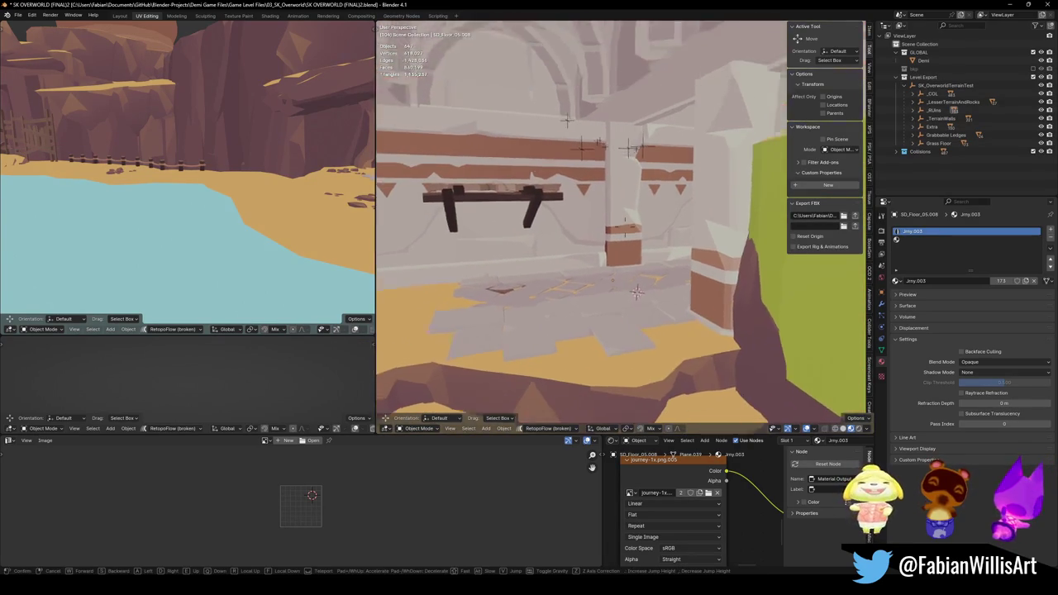
key("w")
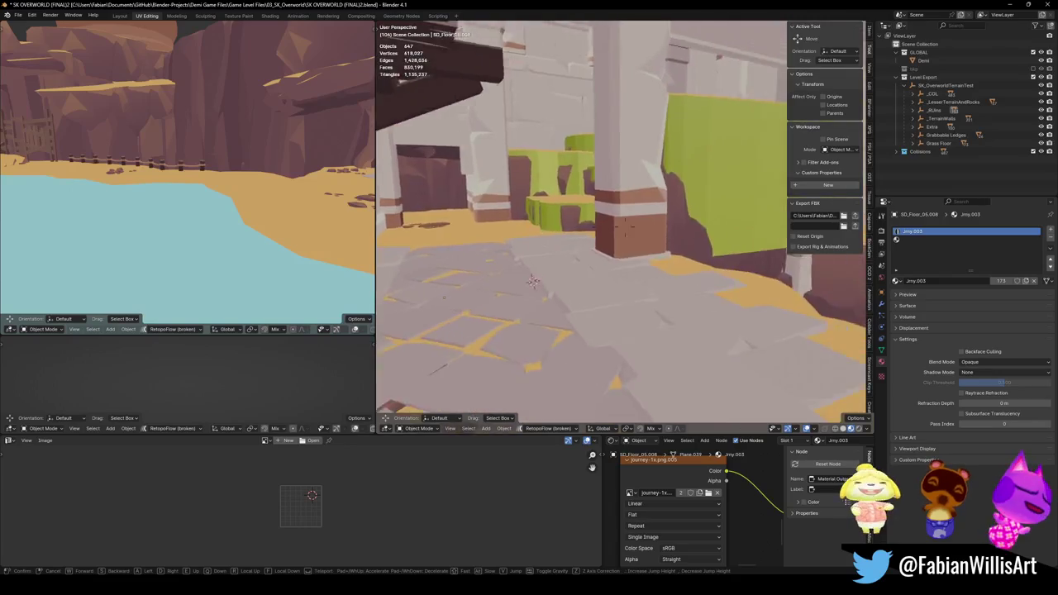
key("w")
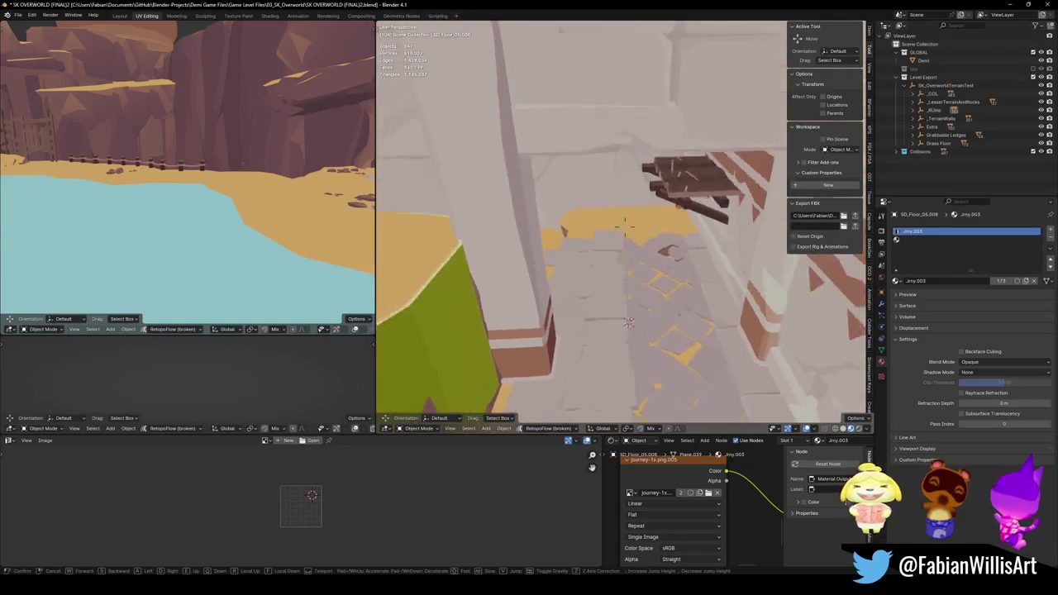
key("w")
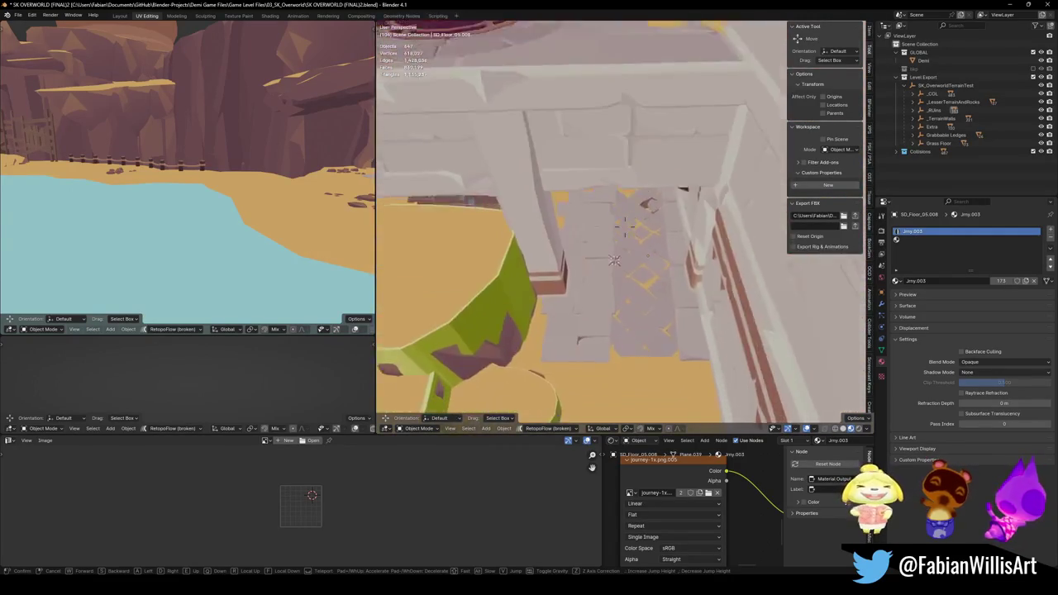
left_click(754, 356)
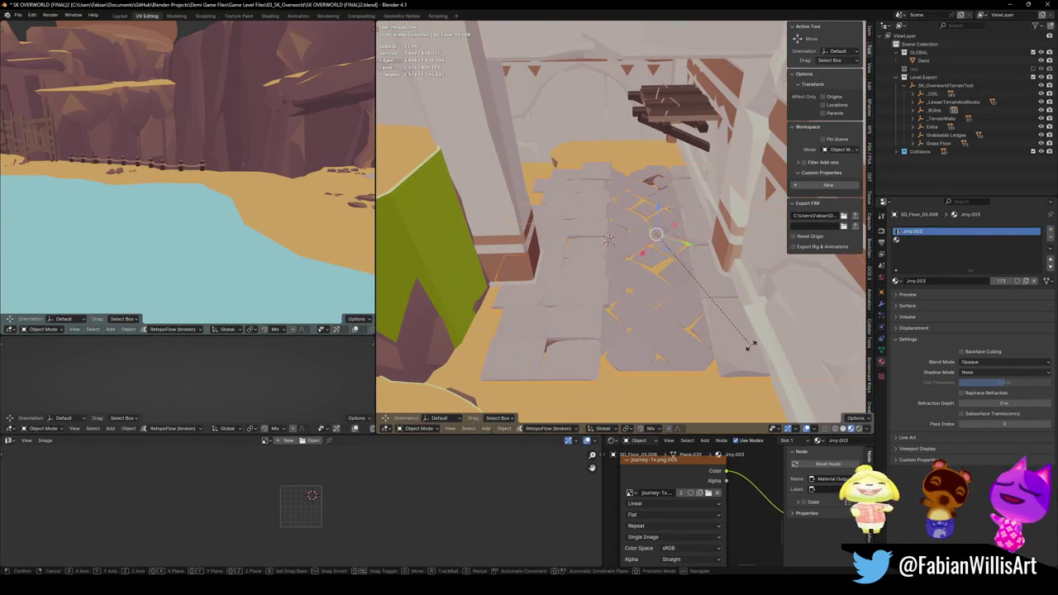
key("r")
key("z")
right_click(754, 357)
mouse_move(753, 357)
left_mouse_down()
mouse_move(602, 213)
mouse_move(590, 236)
mouse_move(642, 241)
mouse_move(661, 234)
mouse_move(663, 215)
mouse_move(694, 238)
mouse_move(659, 234)
mouse_move(699, 270)
mouse_move(692, 253)
mouse_move(656, 238)
mouse_move(600, 299)
mouse_move(636, 308)
left_mouse_up()
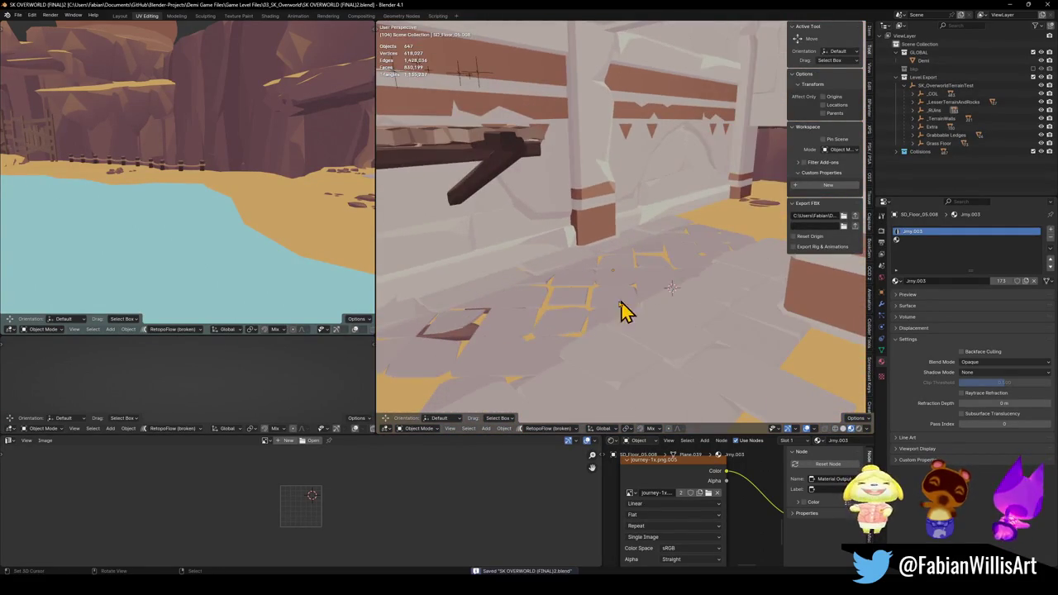
key("Delete")
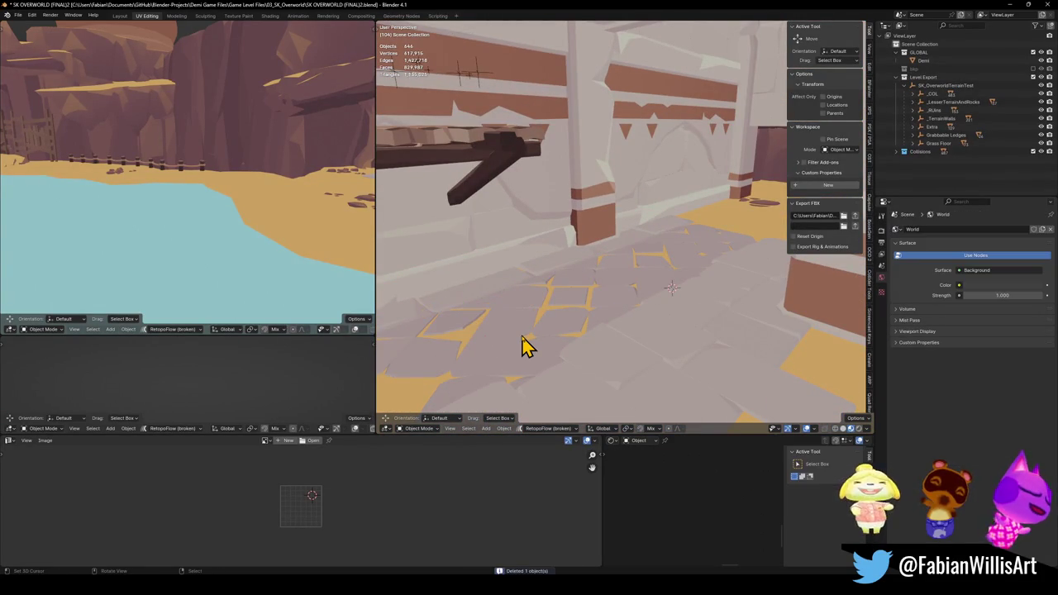
Duplicate a rubble piece and slide the copy onto the sand beside the tiled floor.
left_click_drag(533, 345, 576, 316)
left_click(670, 303)
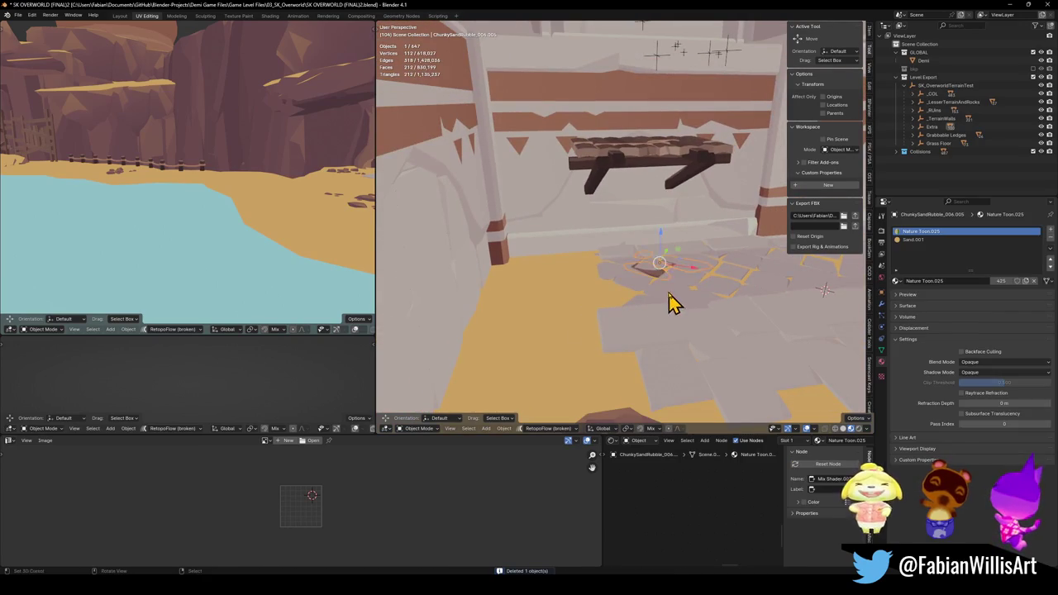
key("shift+d")
key("shift+z")
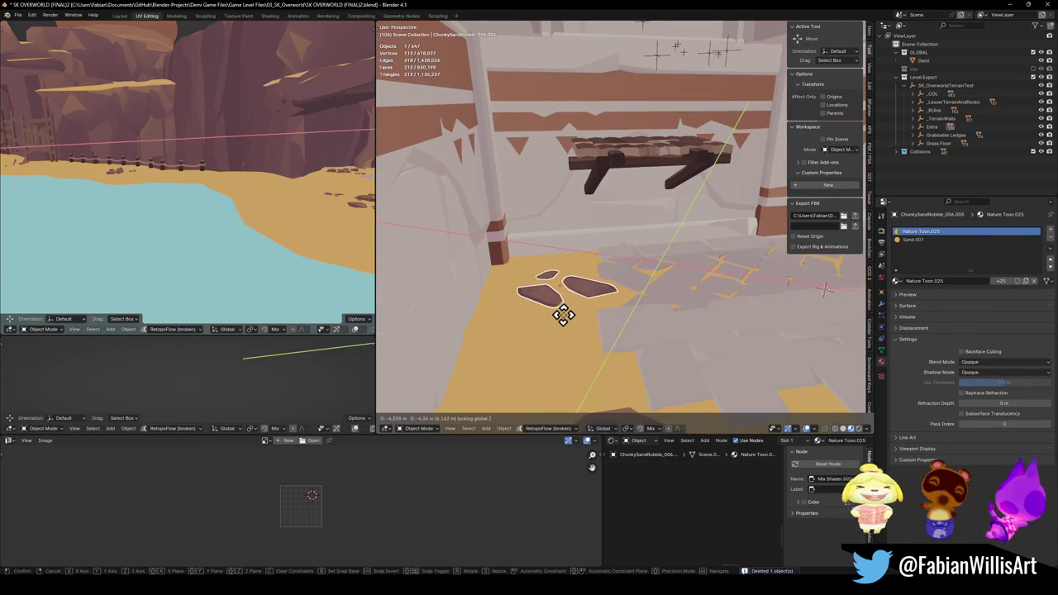
left_click(578, 319)
Fly back from the wall and through the doorway past the grassy cliffs.
key("shift+grave")
key("s")
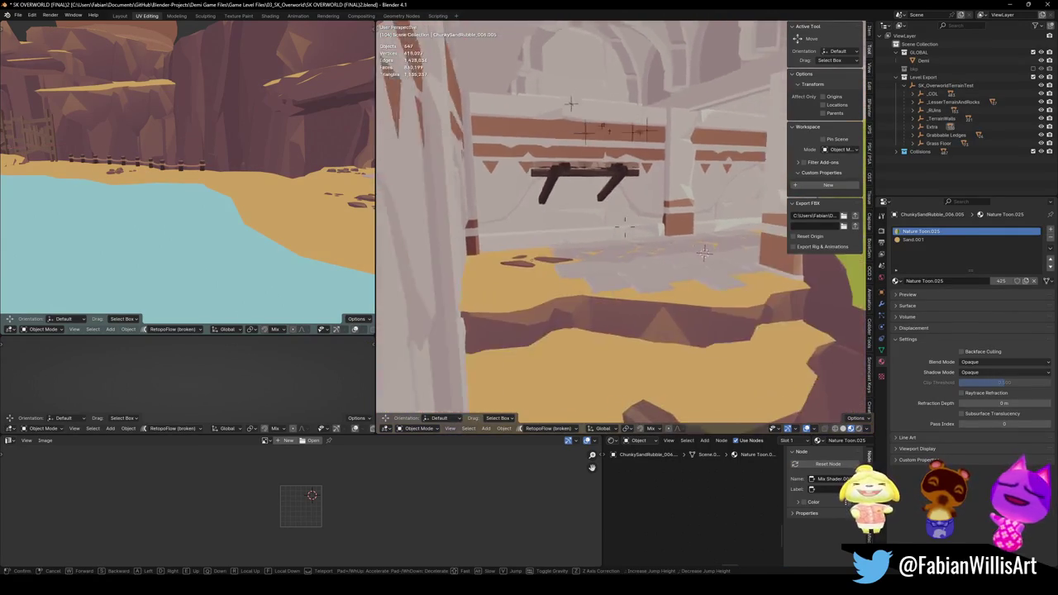
left_click(654, 324)
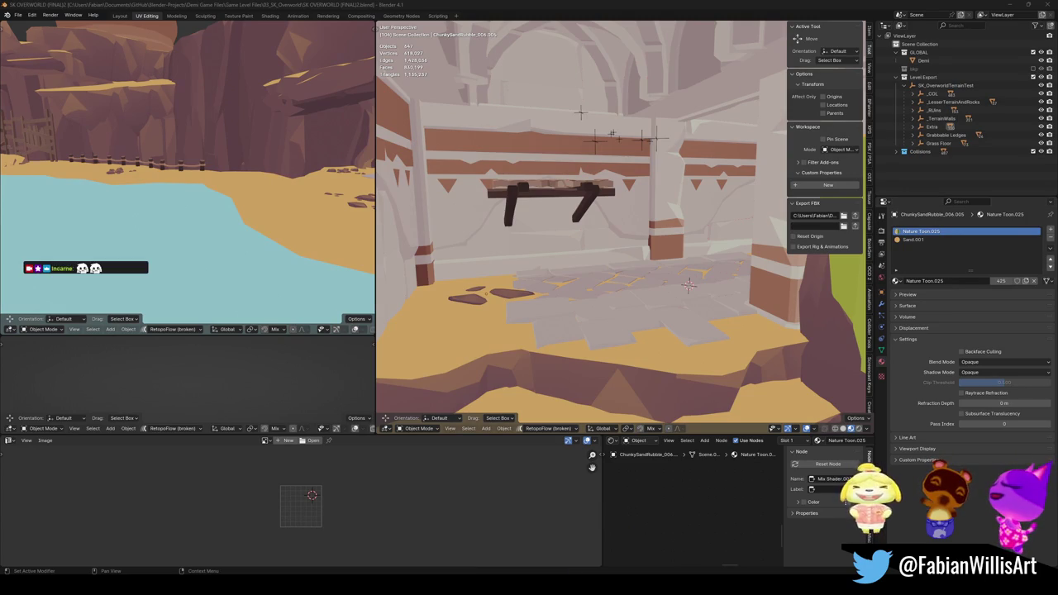
key("shift+grave")
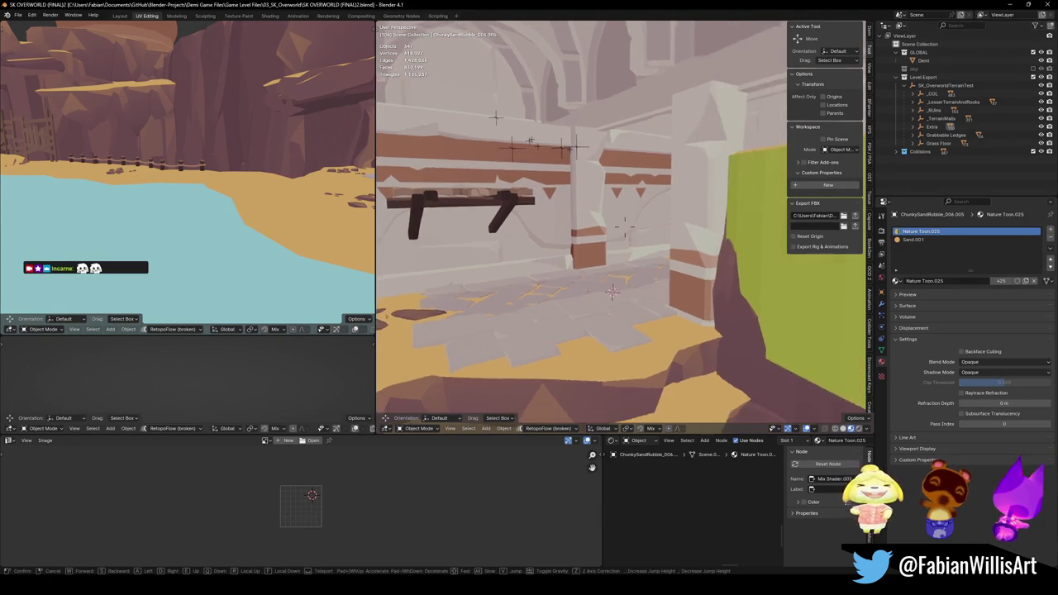
key("w")
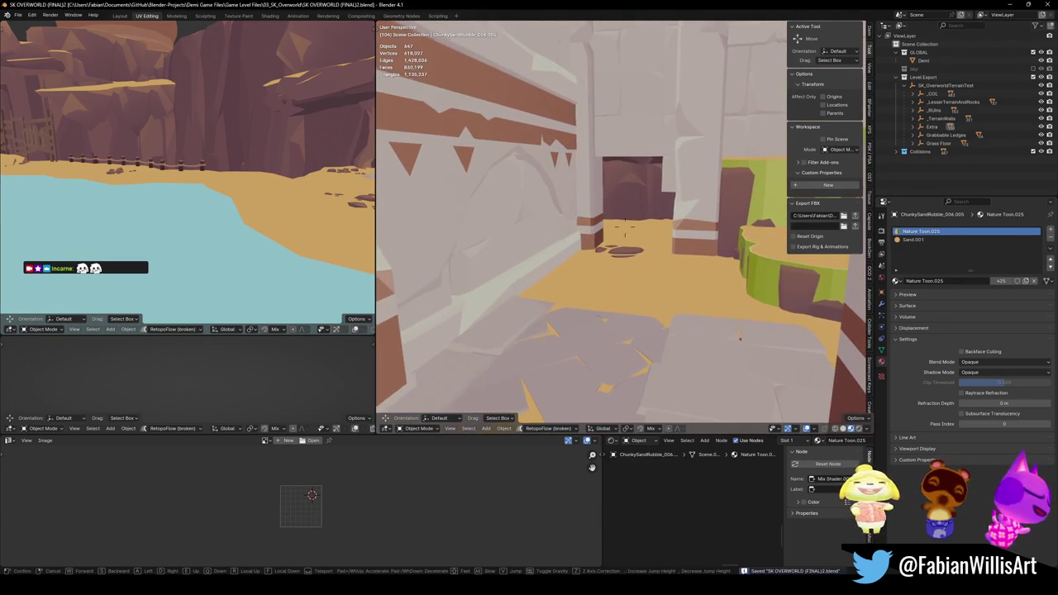
key("shift+grave")
key("w")
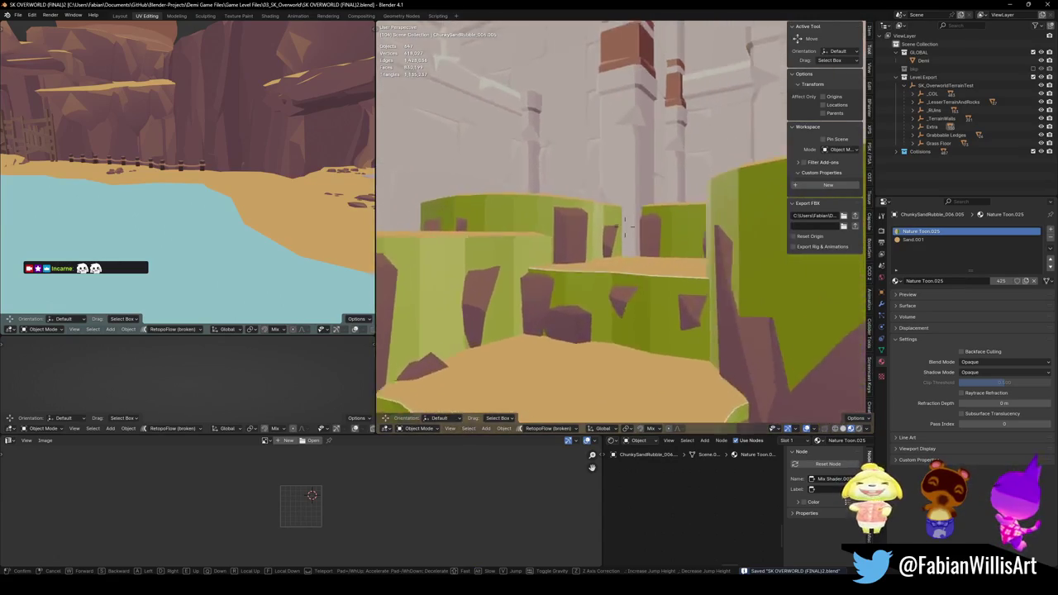
key("w")
key("w")
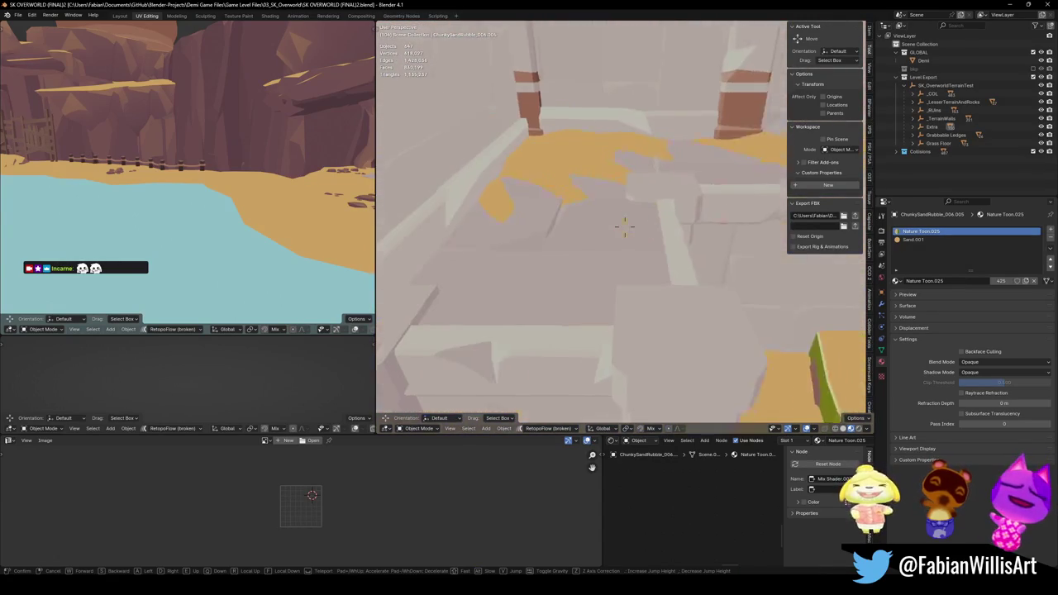
Reveal all hidden objects and fly over the collision meshes toward the ledges and walls.
left_click(624, 225)
key("alt+h")
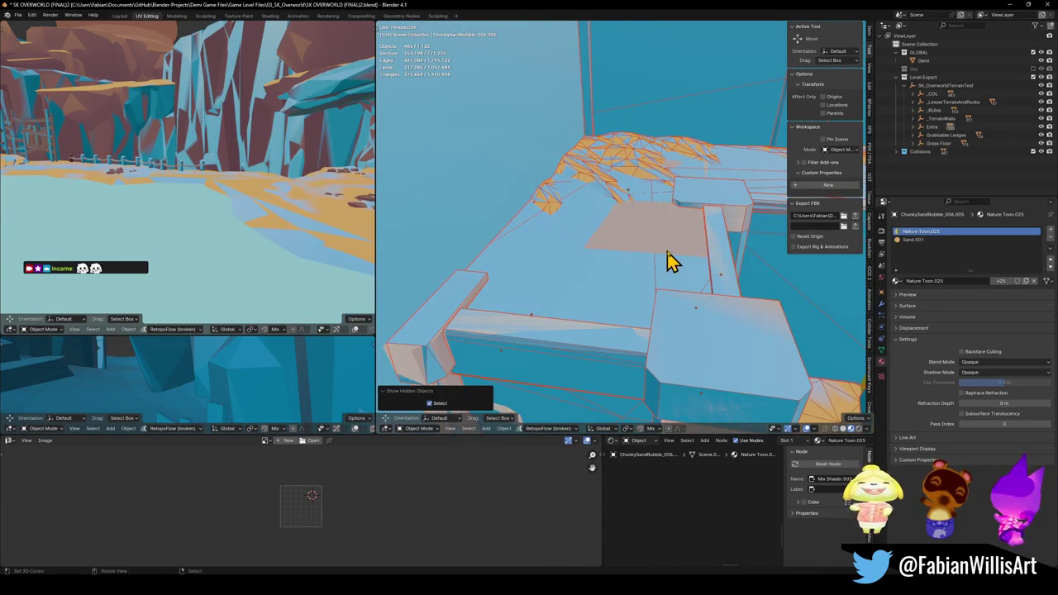
key("shift+grave")
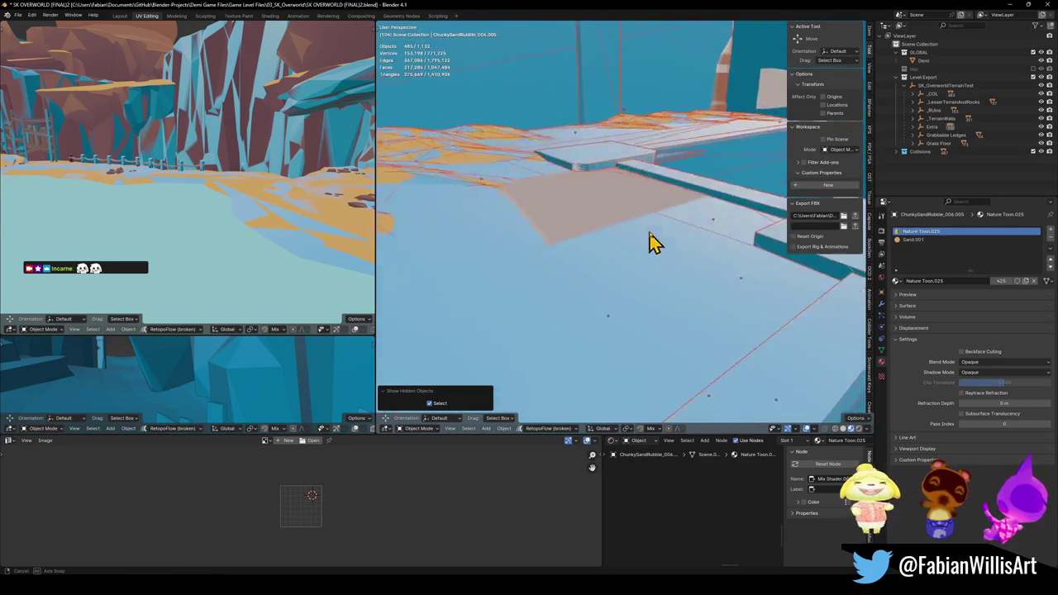
key("w")
key("w")
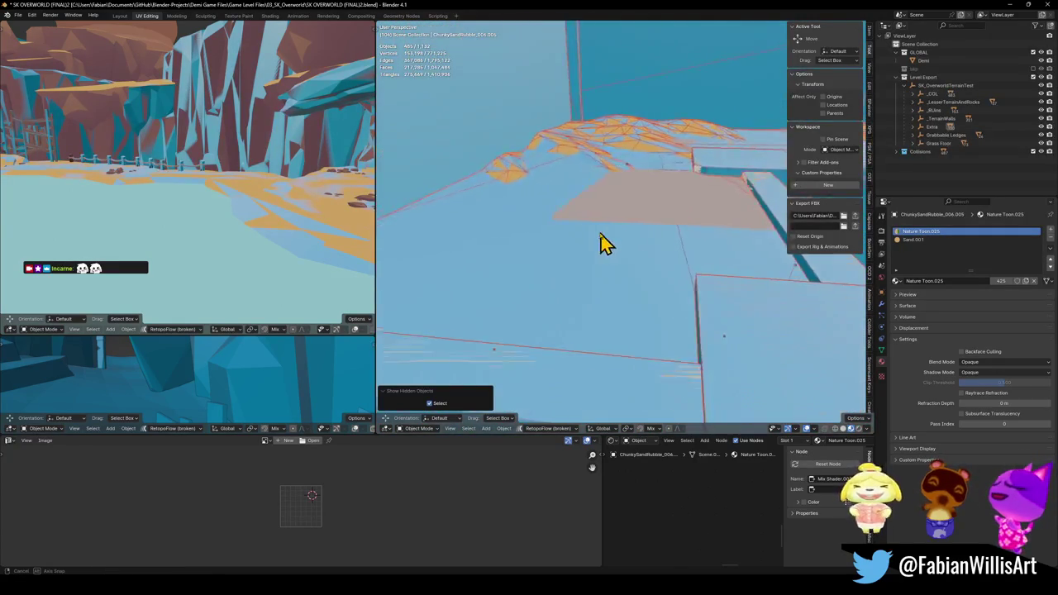
key("w")
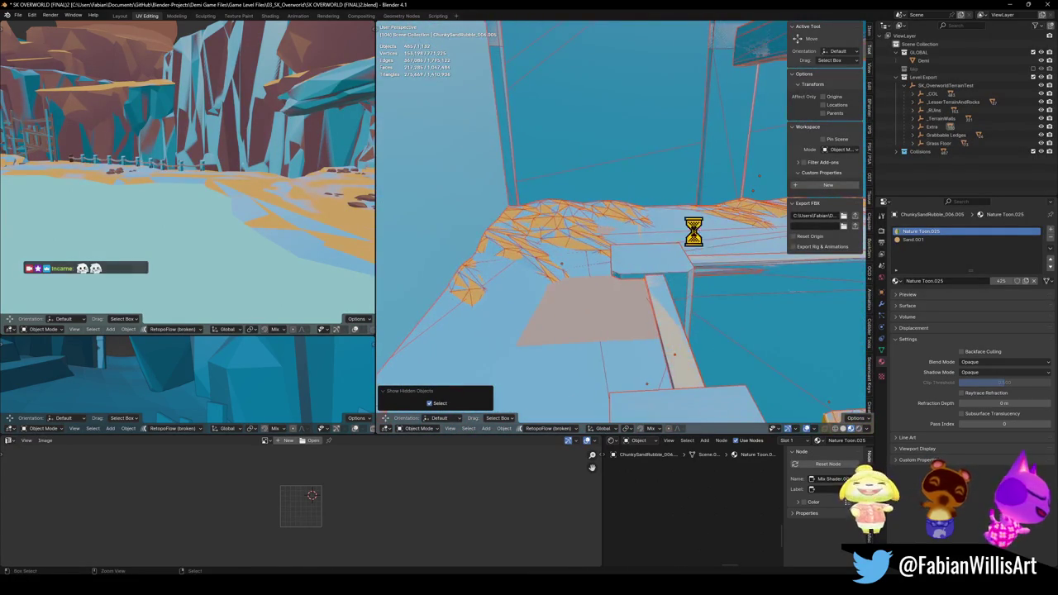
key("shift+grave")
key("w")
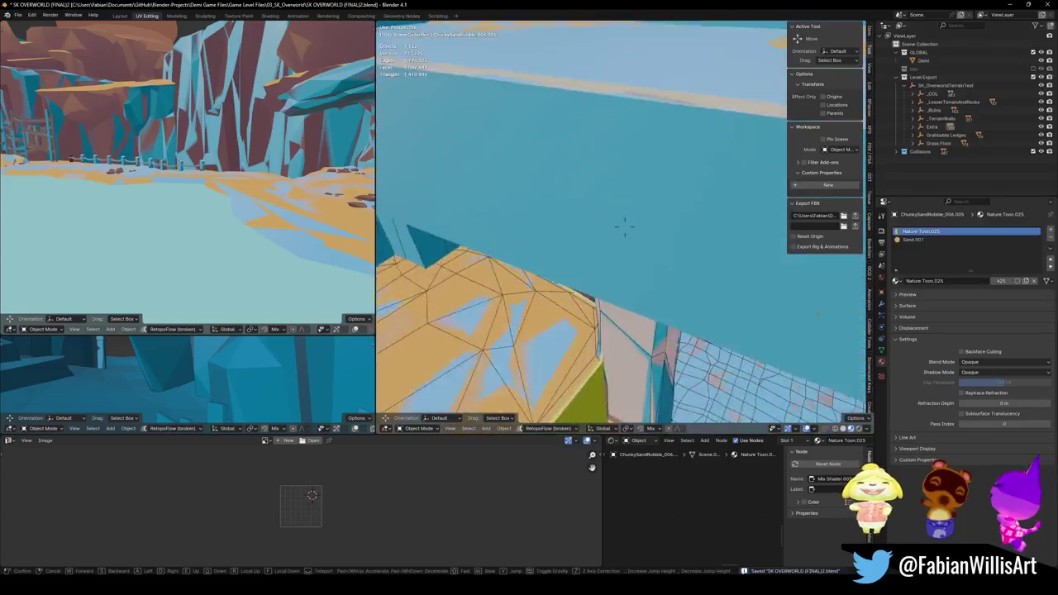
key("w")
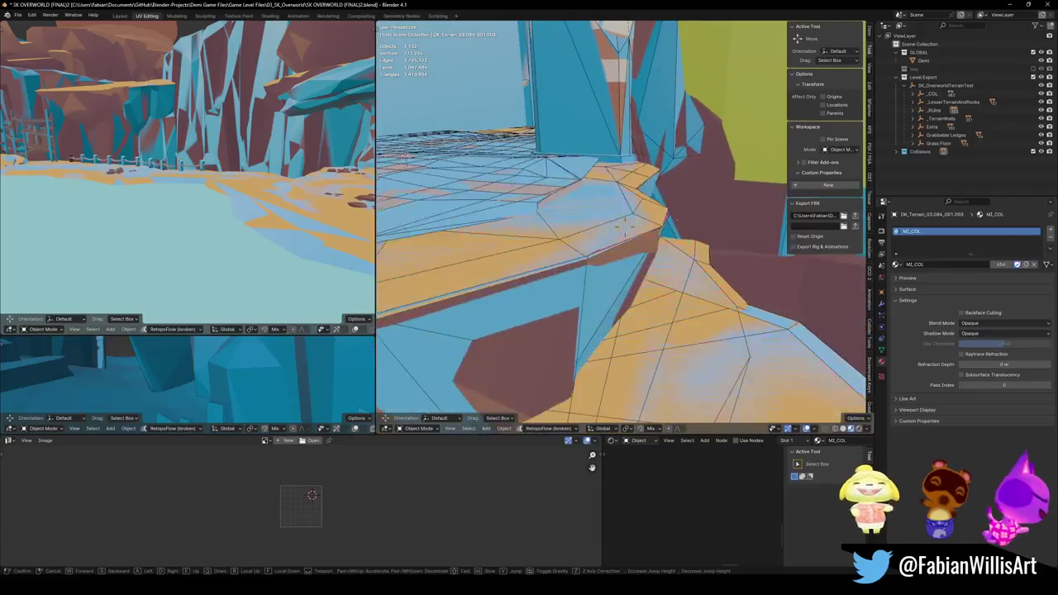
Fly through the level to the temple gate and select every object in SK_OverworldTerrainTest.
key("w")
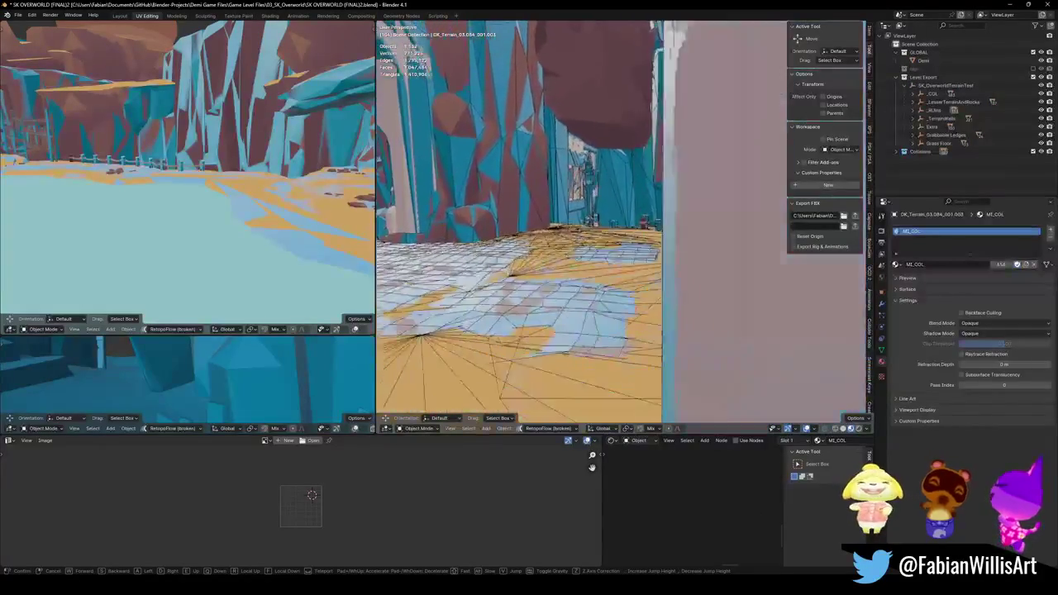
key("w")
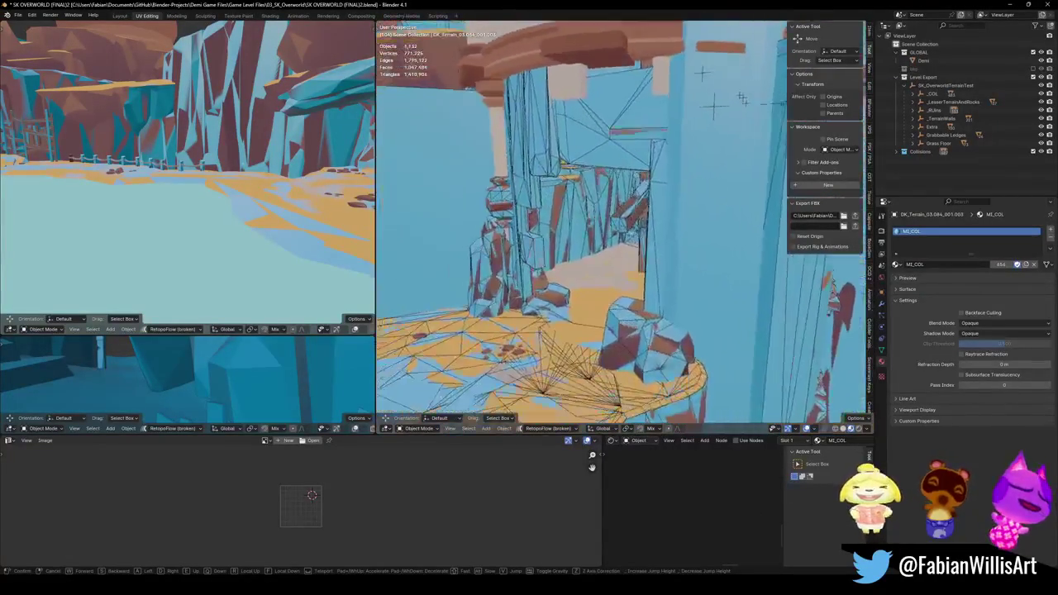
key("w")
key("w")
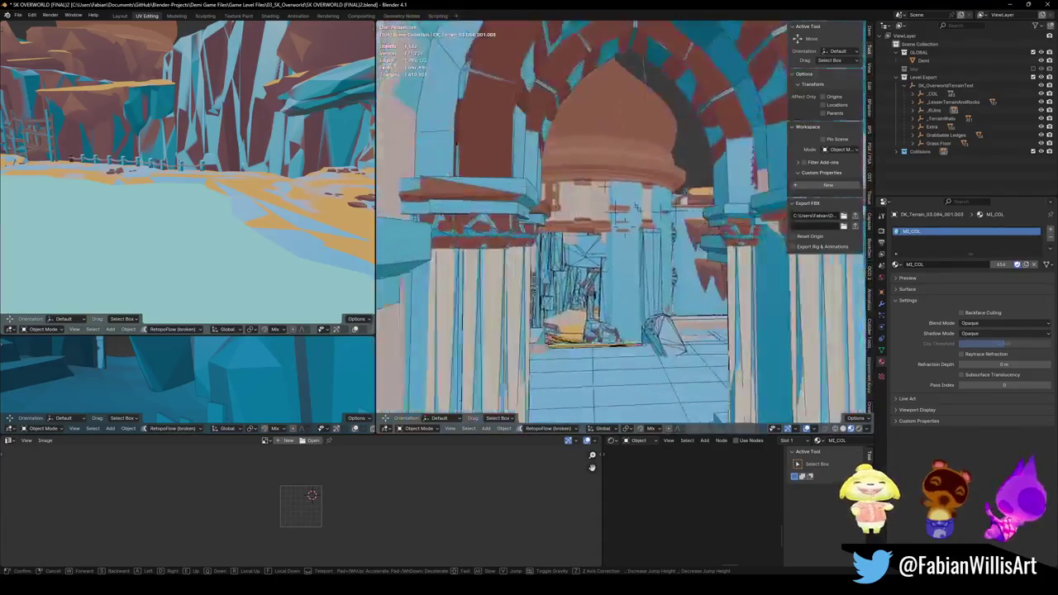
left_click(564, 302)
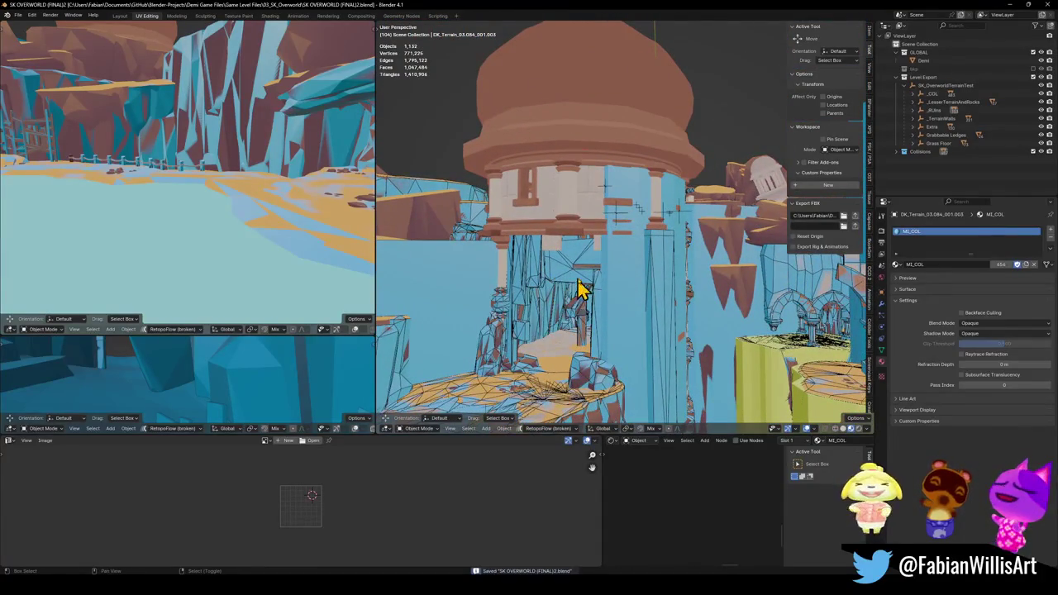
left_click(942, 86)
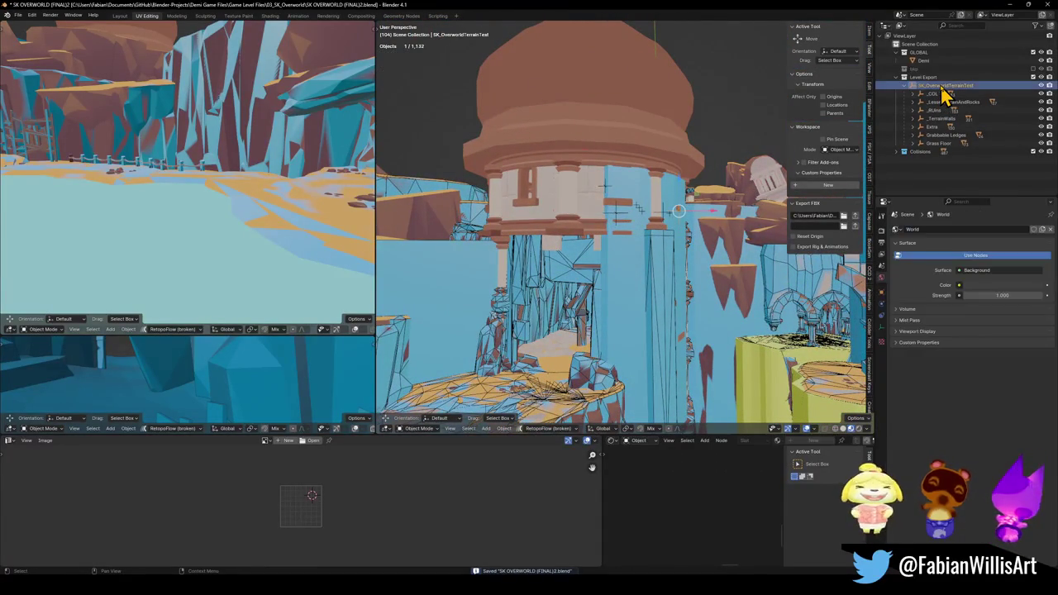
left_click(855, 218)
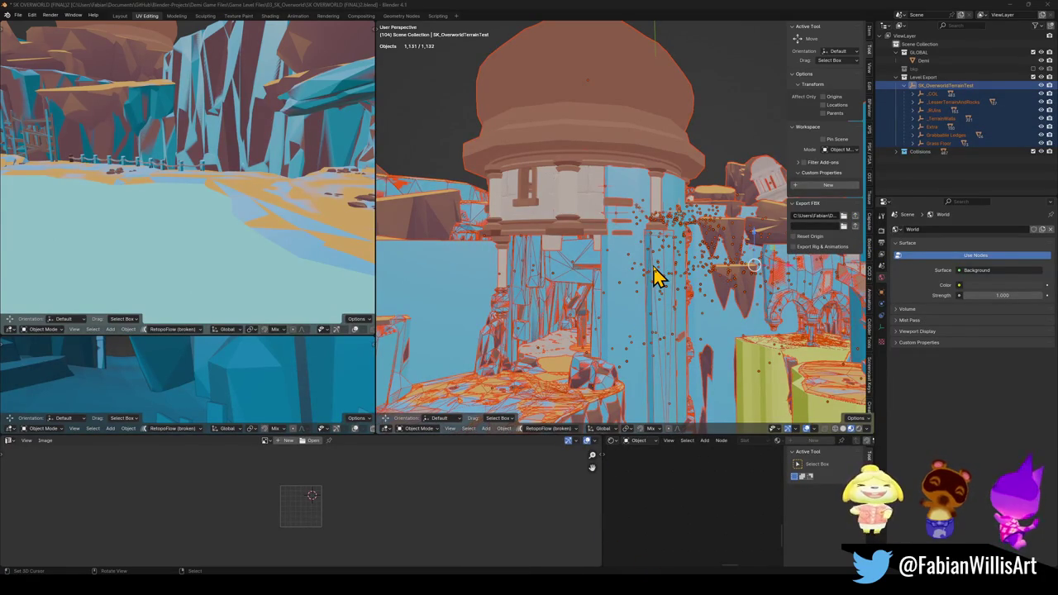
Switch to Unity, orbit the Scene view to check the level, then minimize Unity.
key("alt+Tab")
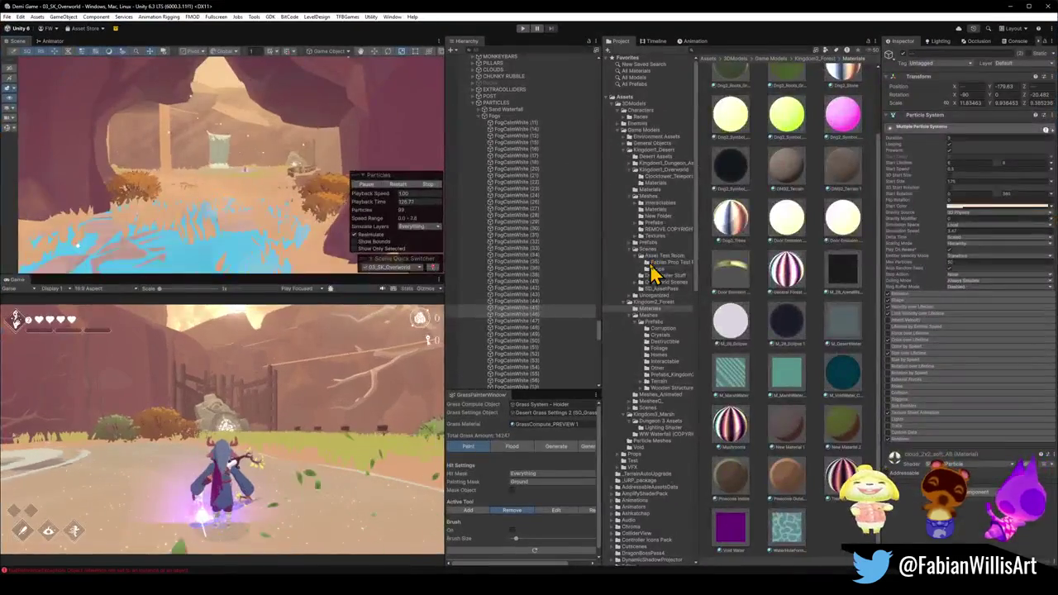
left_click_drag(188, 216, 201, 223)
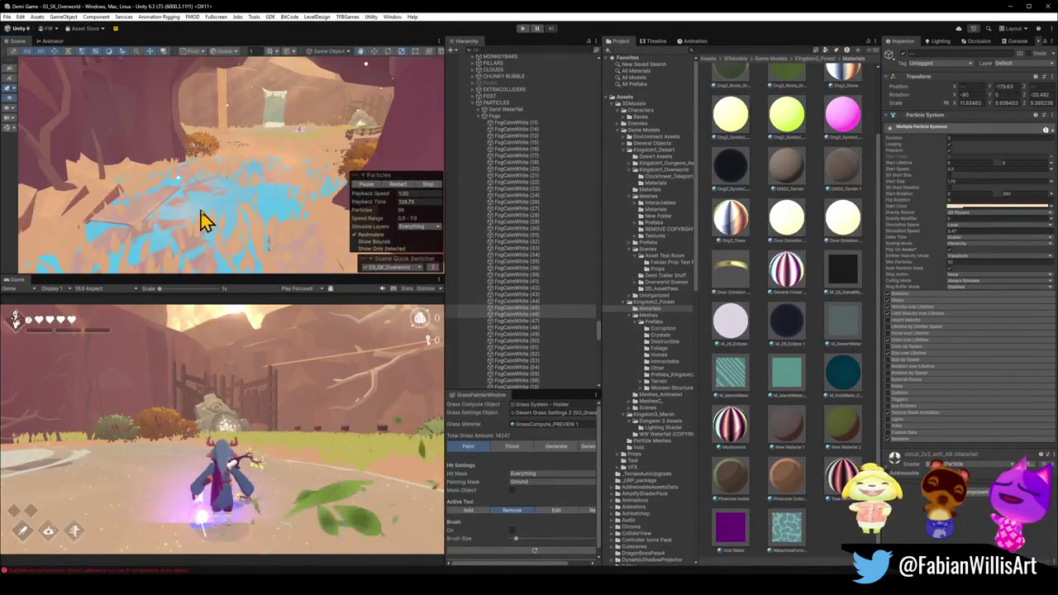
left_click(1009, 6)
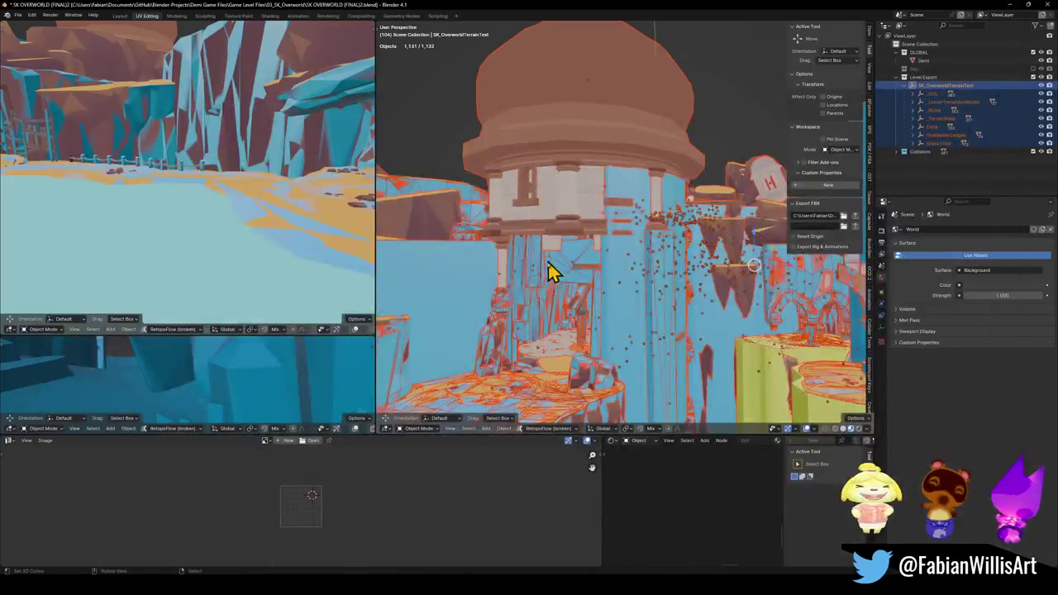
Walk through the rocky corridor to the open ledge and select floor patch DK_Terrain_03.084_001.002.
left_click(622, 303)
key("q")
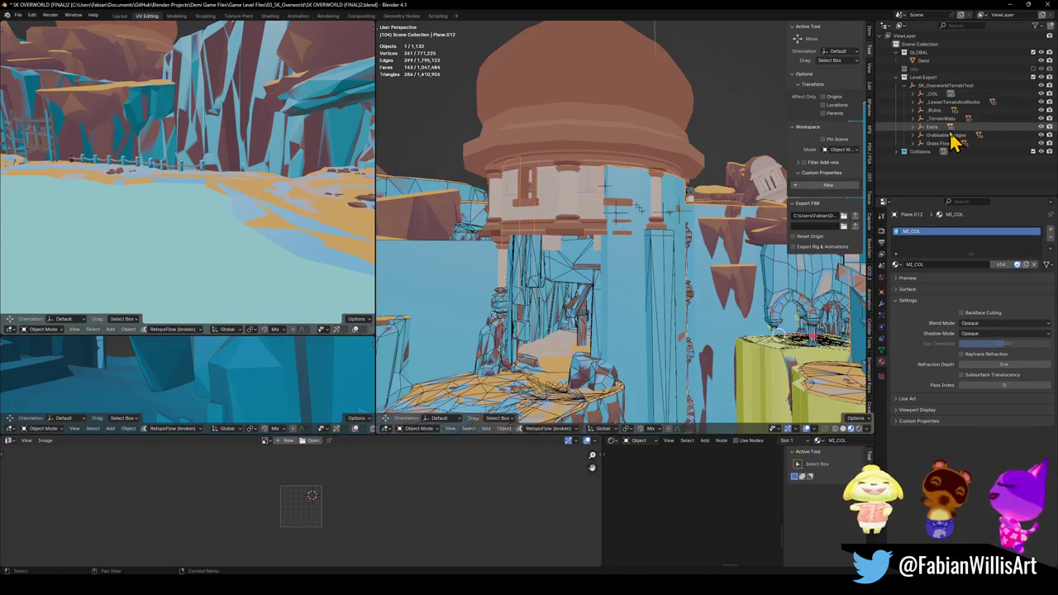
key("shift+grave")
key("w")
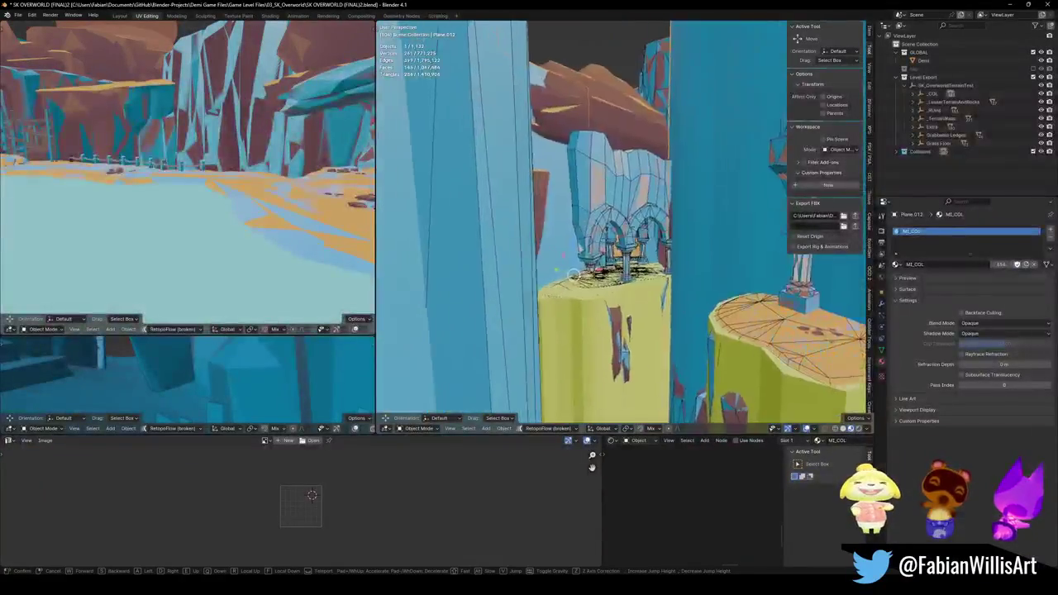
key("w")
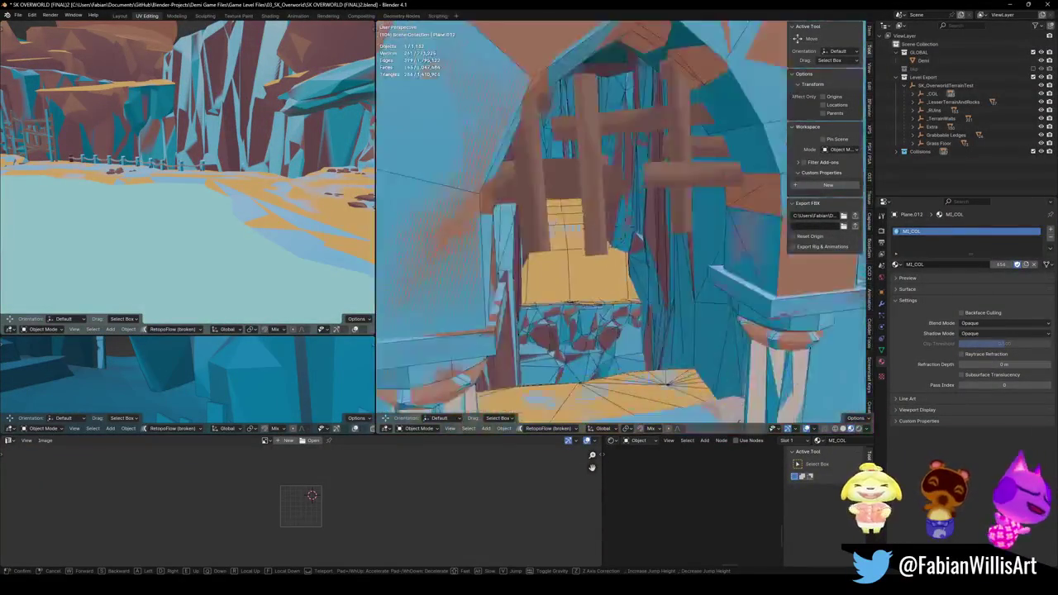
key("w")
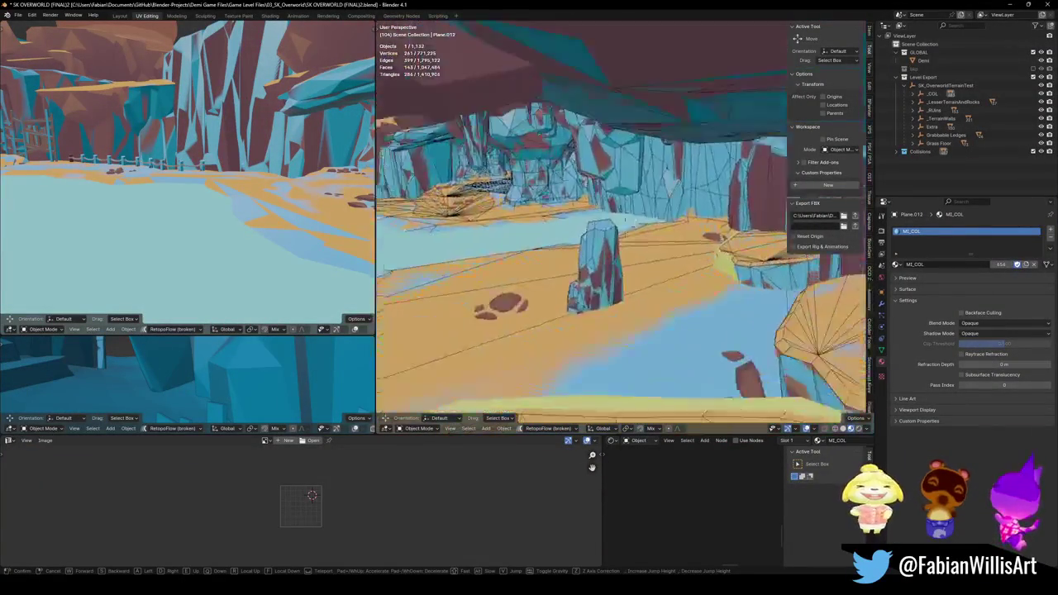
left_click(559, 218)
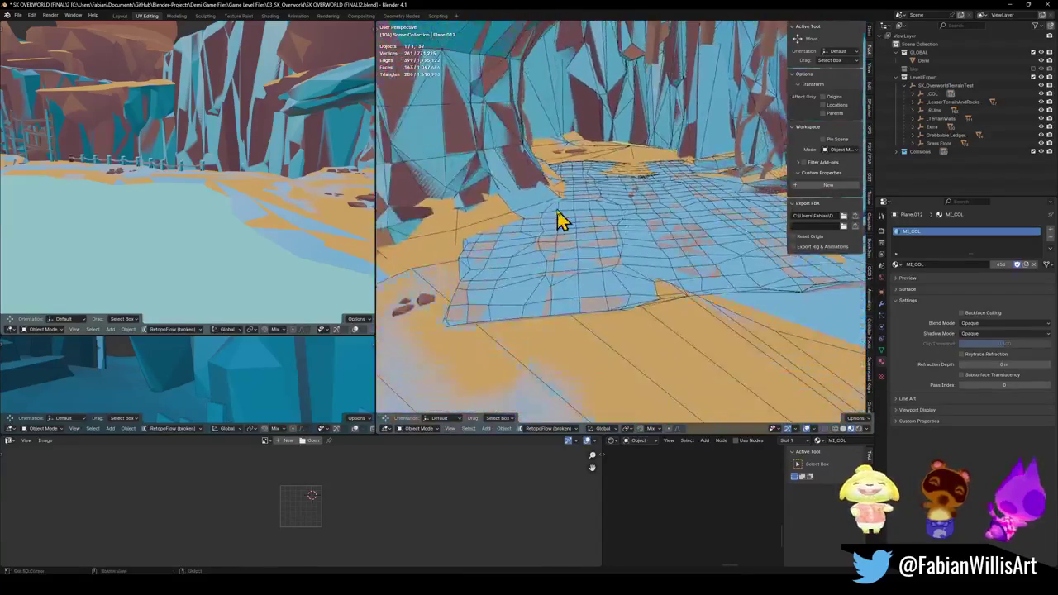
left_click(640, 252)
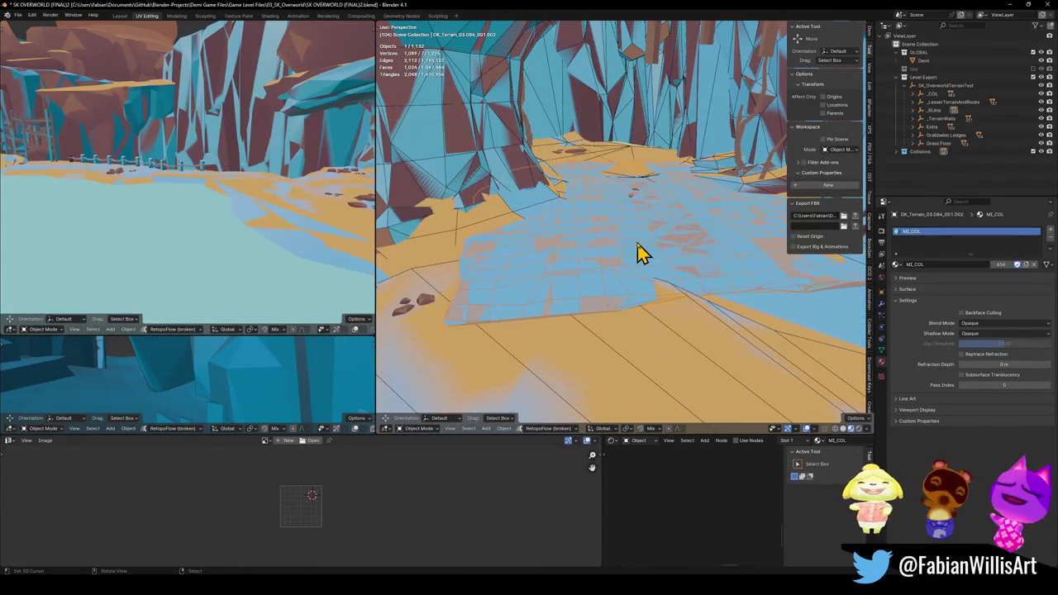
Move DK_Terrain_03.084_001.002 into the Collisions collection and add _COL as the parent target.
key("m")
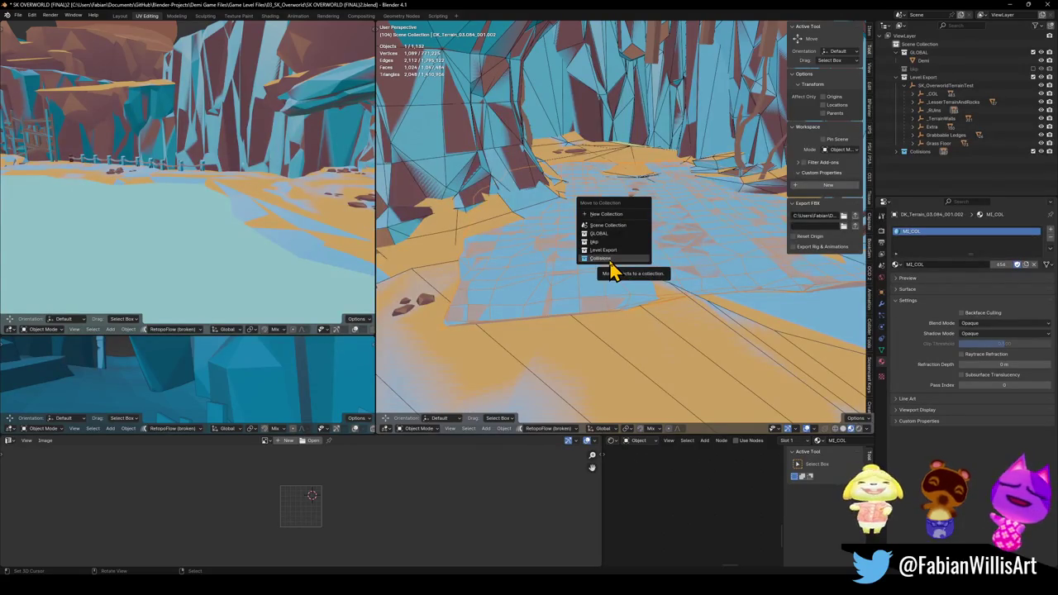
left_click(611, 259)
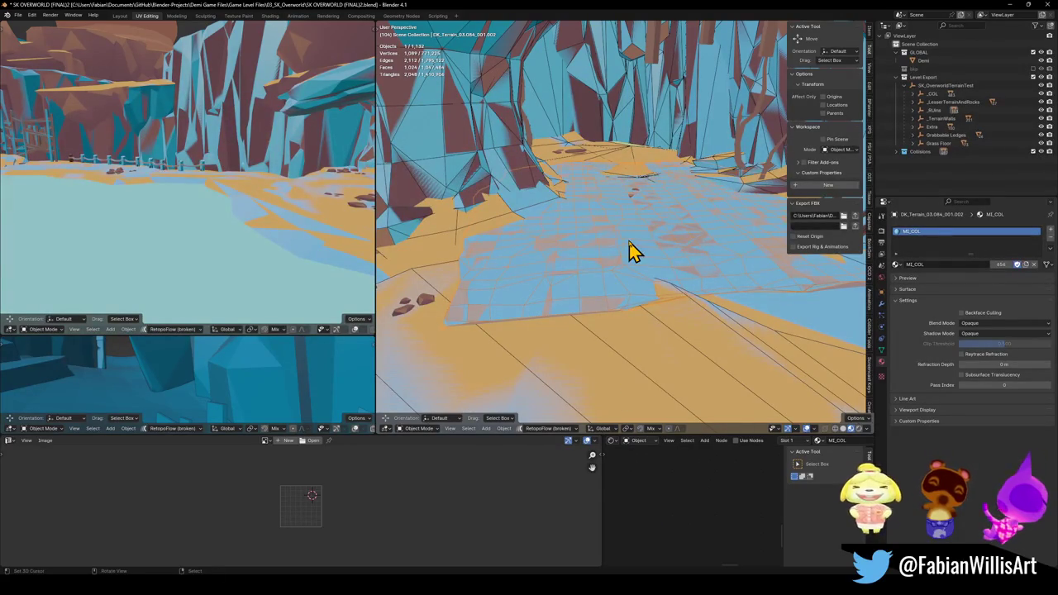
left_click(930, 94)
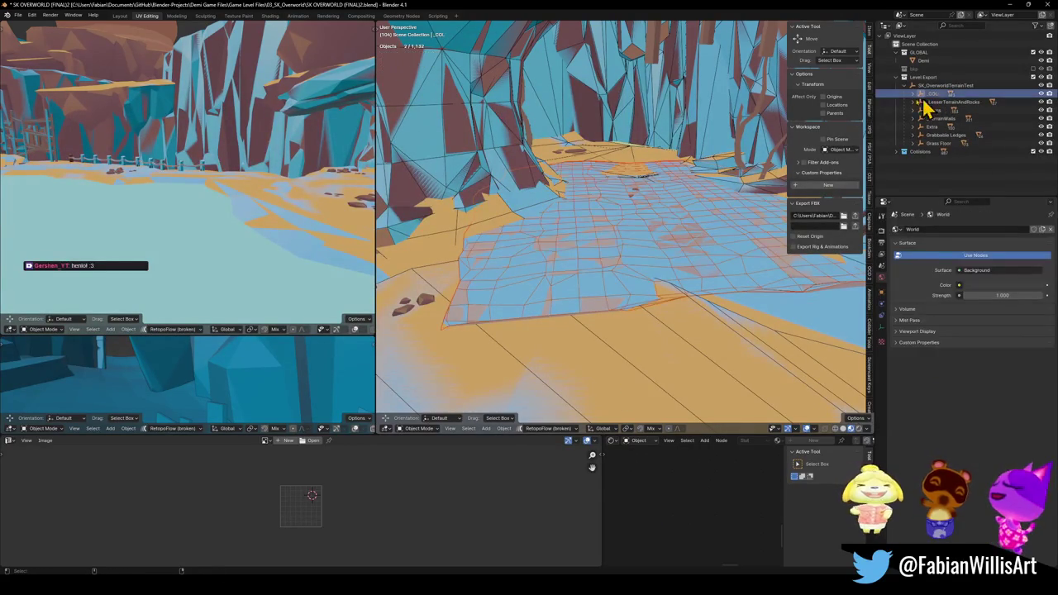
Parent the patch to _COL with Keep Transform, clear the selection and save the file.
key("ctrl+p")
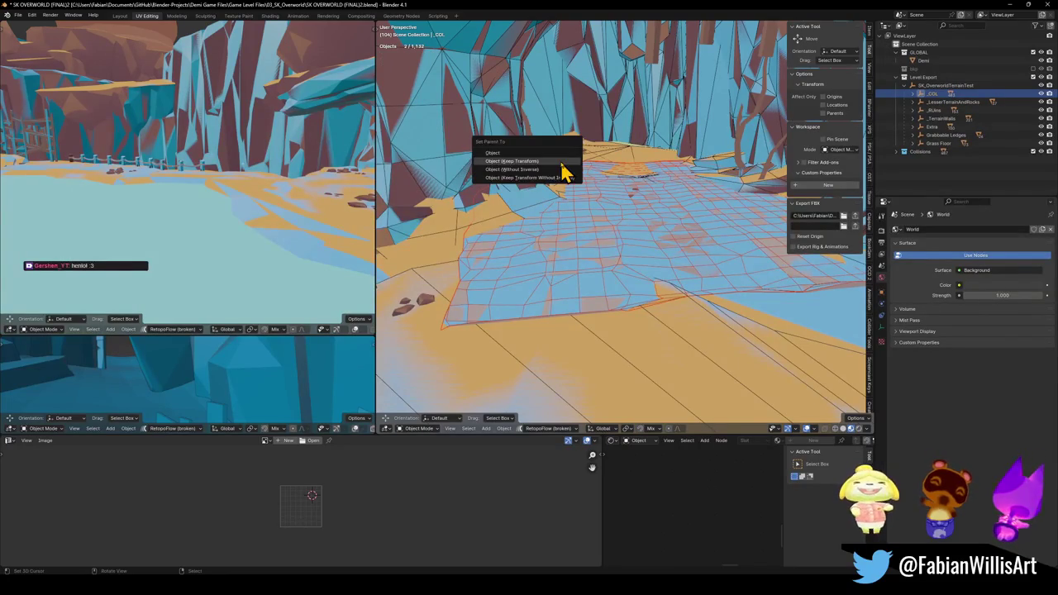
left_click(562, 171)
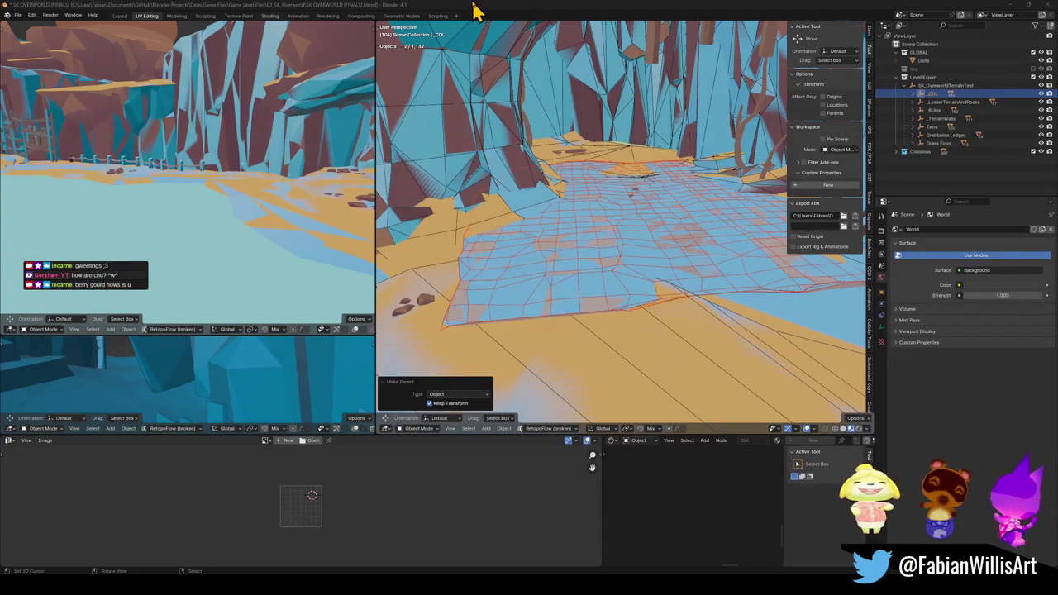
left_click_drag(502, 303, 578, 273)
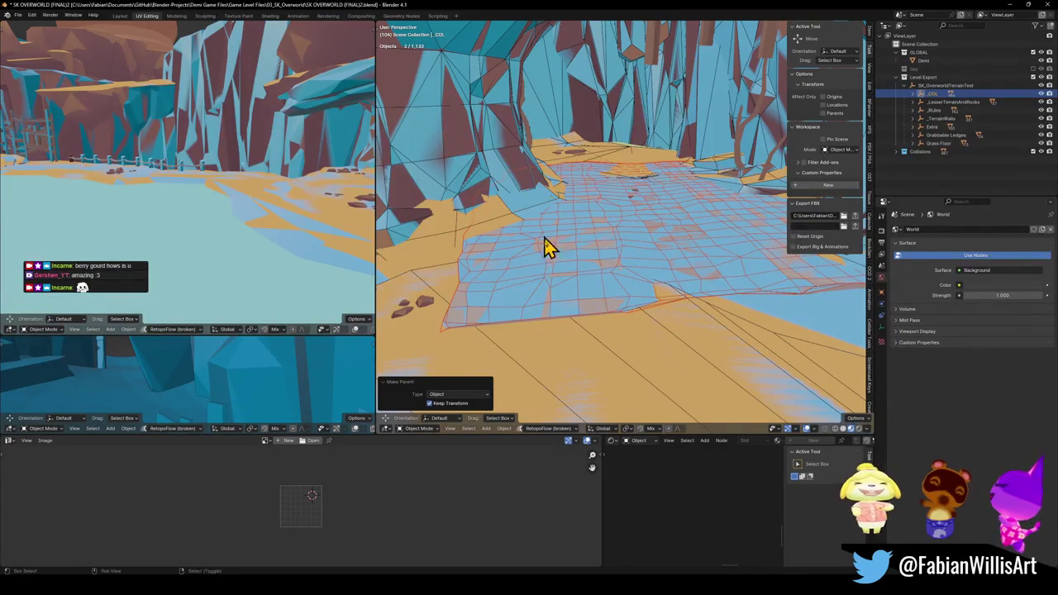
key("alt+a")
key("ctrl+s")
Reselect the floor patch, parent it to _COL again keeping its transform, and save.
mouse_move(609, 258)
left_mouse_down()
mouse_move(672, 251)
mouse_move(628, 246)
mouse_move(652, 245)
mouse_move(638, 279)
left_mouse_up()
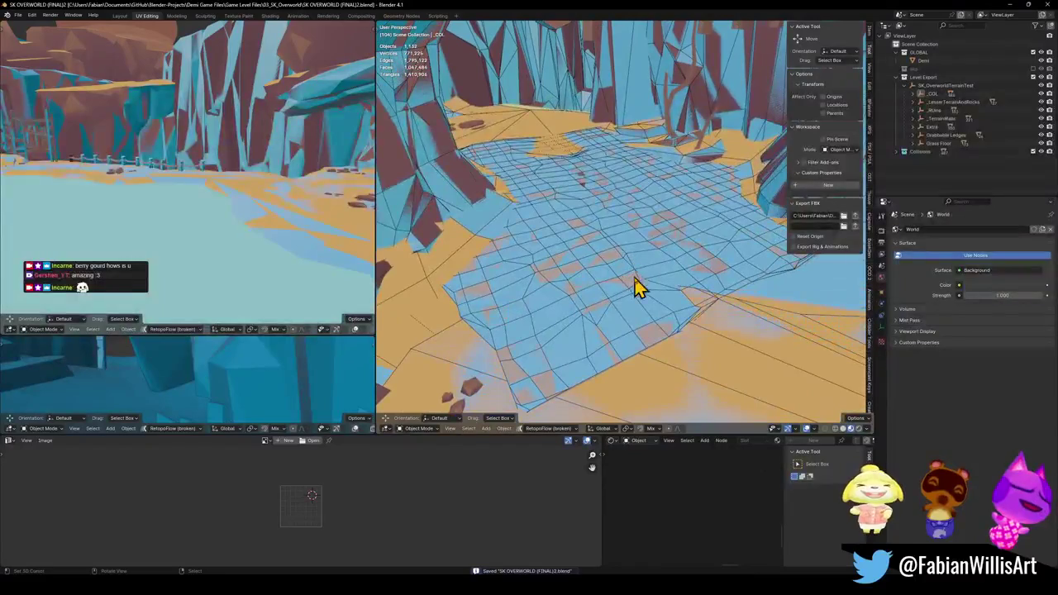
left_click(667, 279)
key("g")
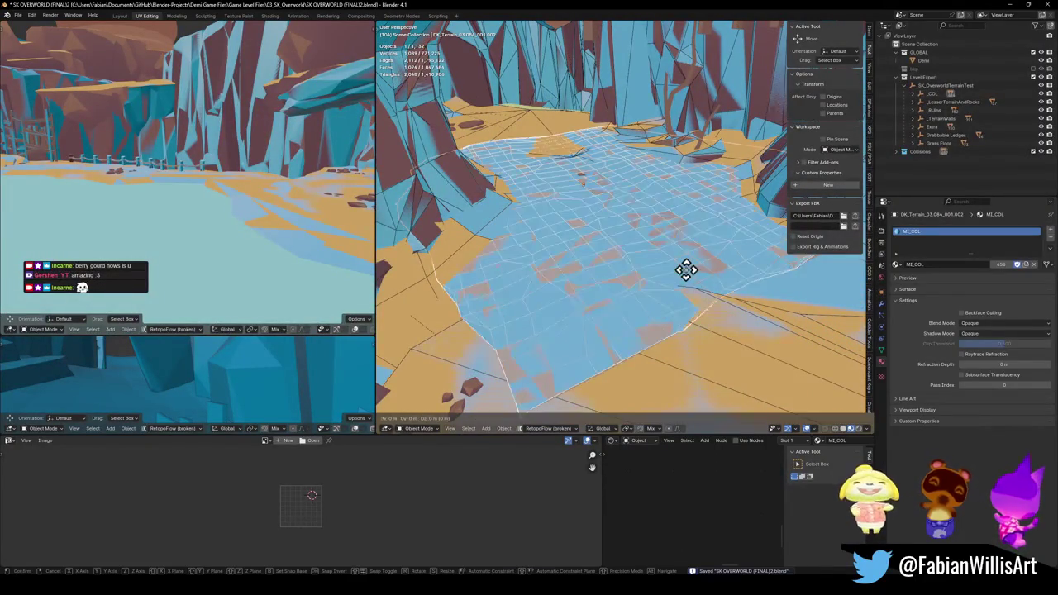
right_click(685, 261)
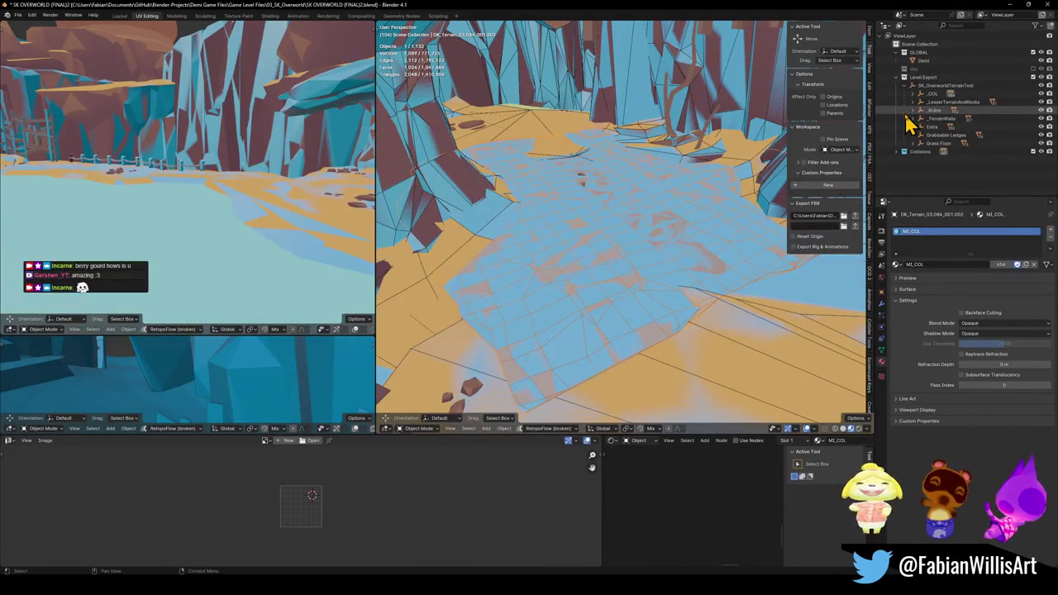
left_click(932, 93)
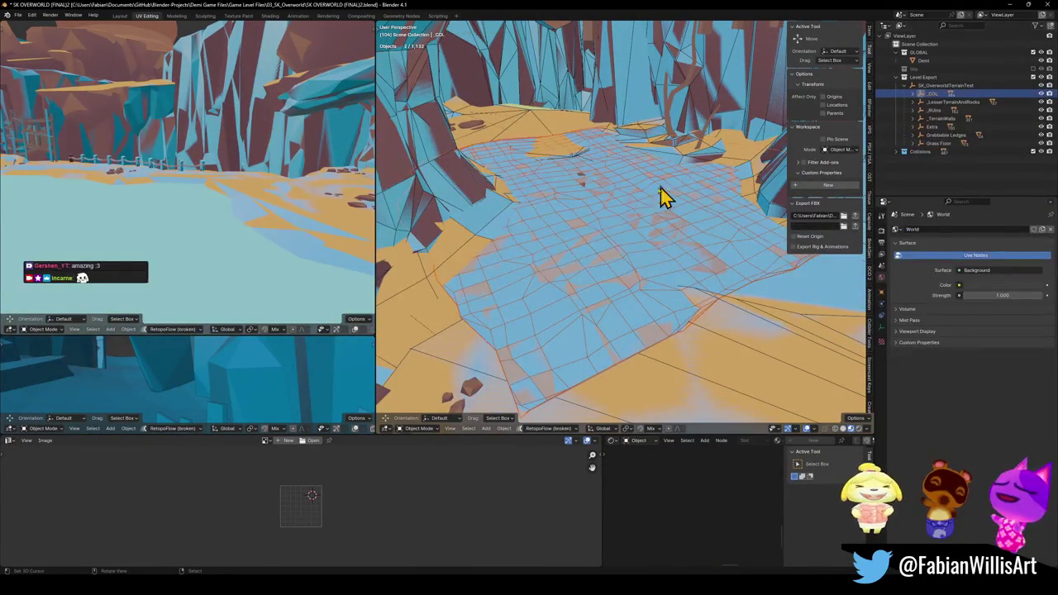
key("ctrl+p")
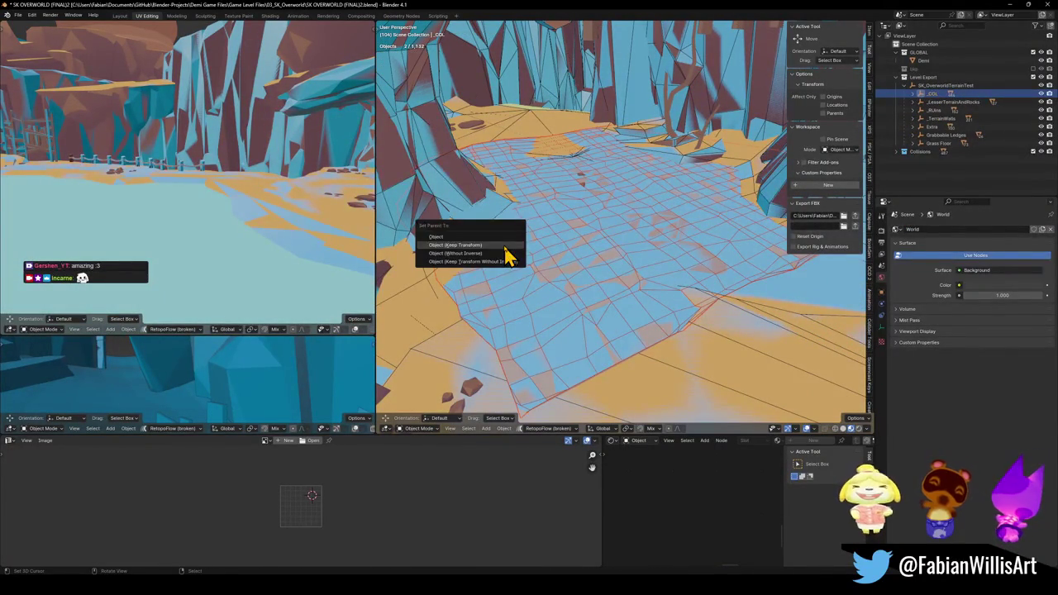
left_click(508, 256)
key("ctrl+s")
key("shift+grave")
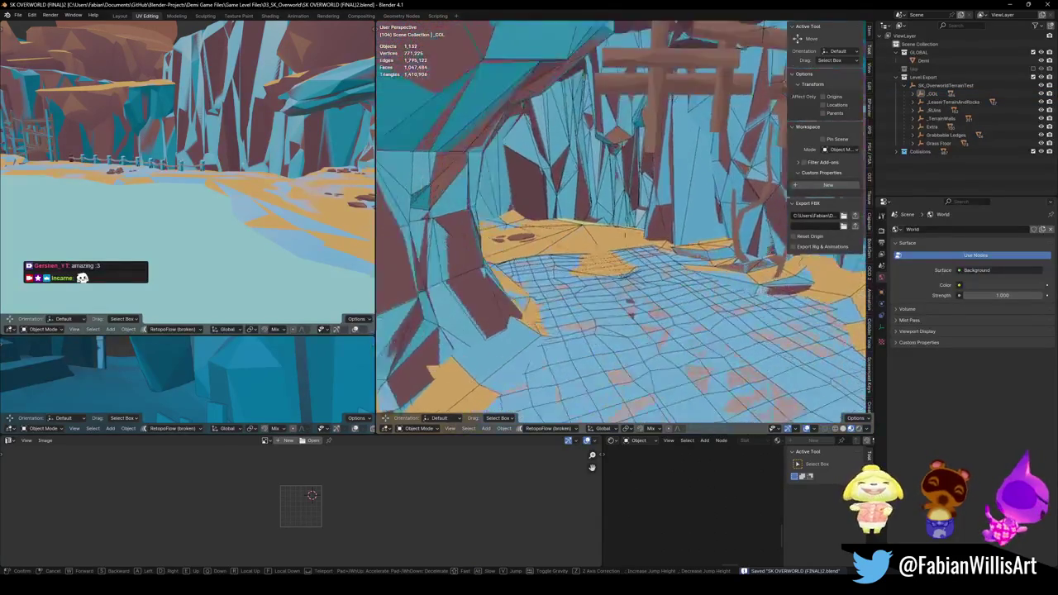
Walk the view out of the tunnel and up over the yellow block toward the cliffs.
key("w")
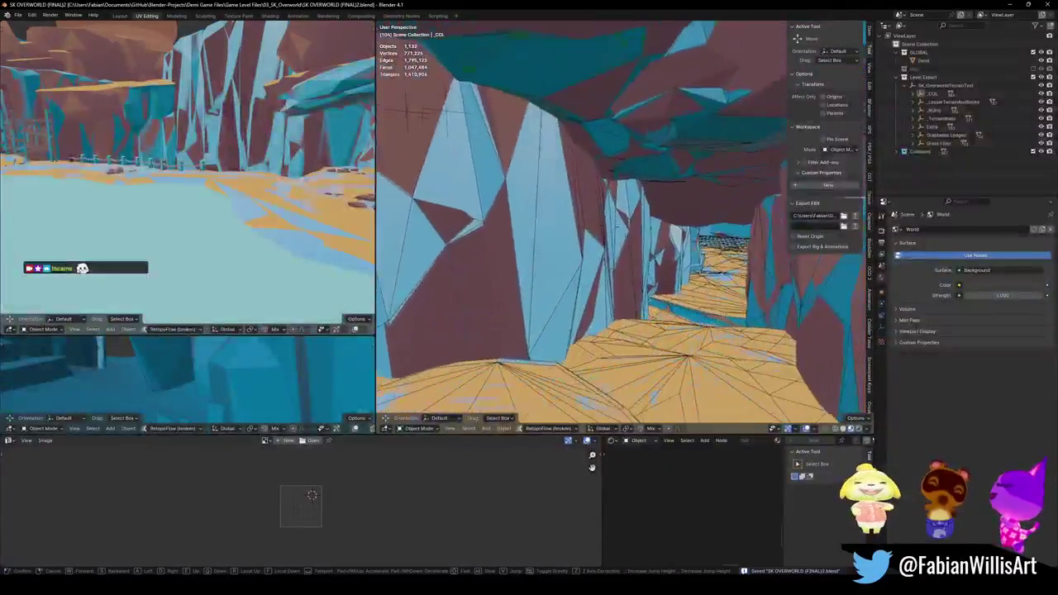
key("w")
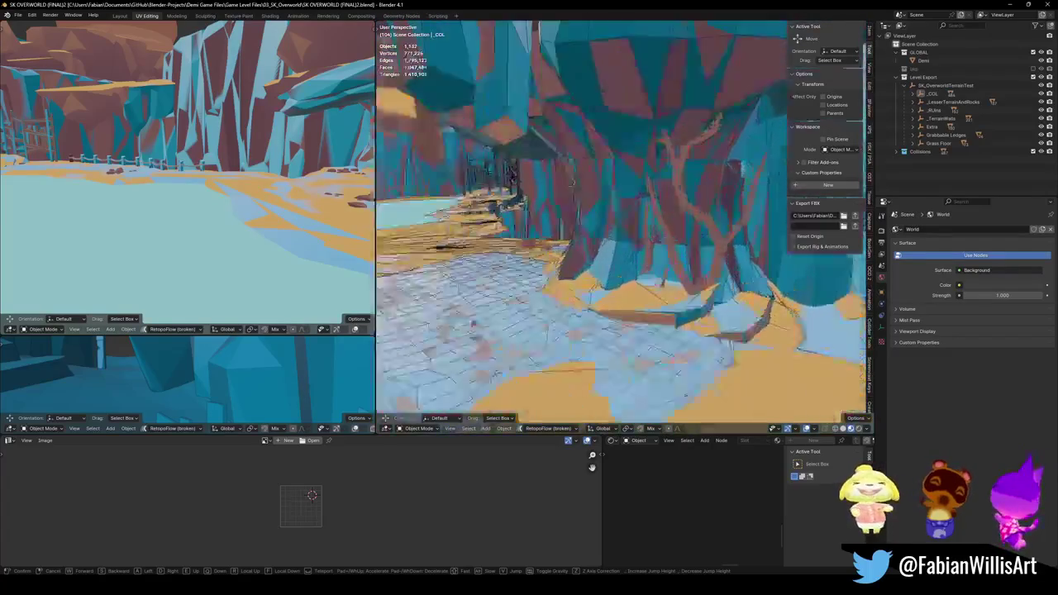
key("e")
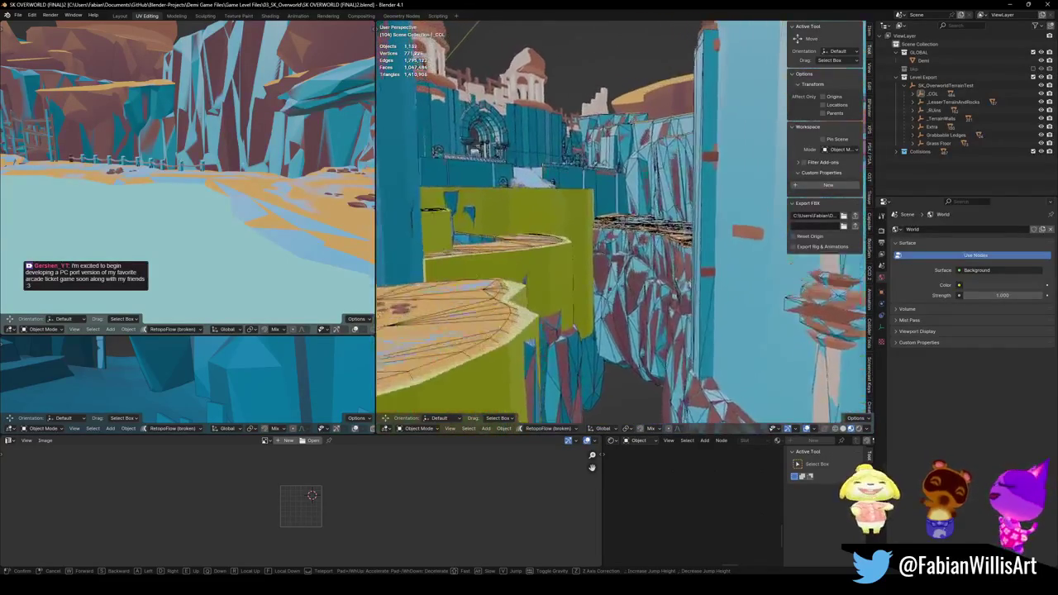
key("Return")
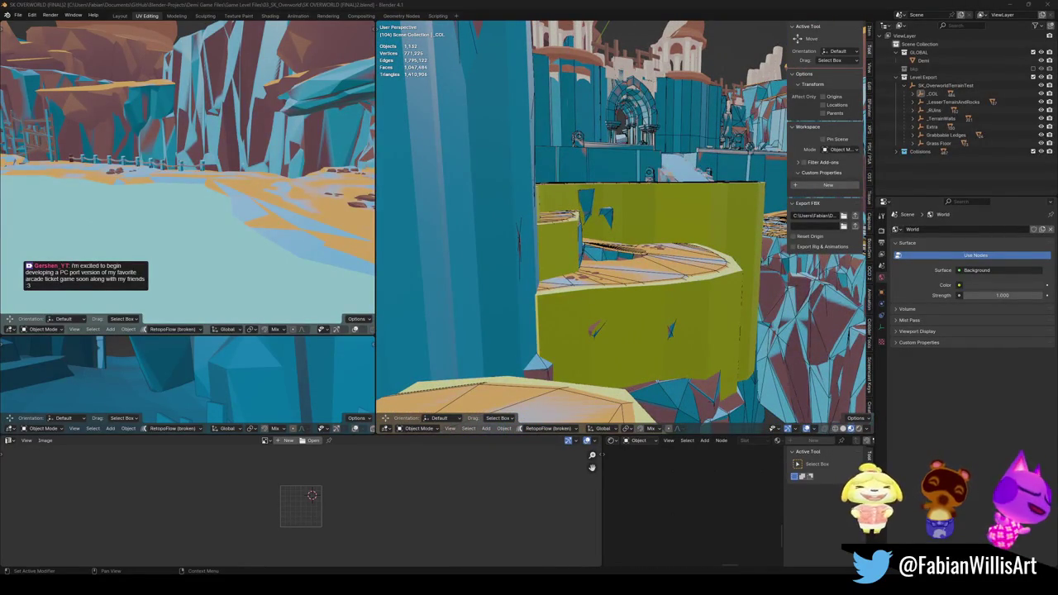
Walk to the character model, select the nearby terrain piece and enter Edit Mode.
key("shift+grave")
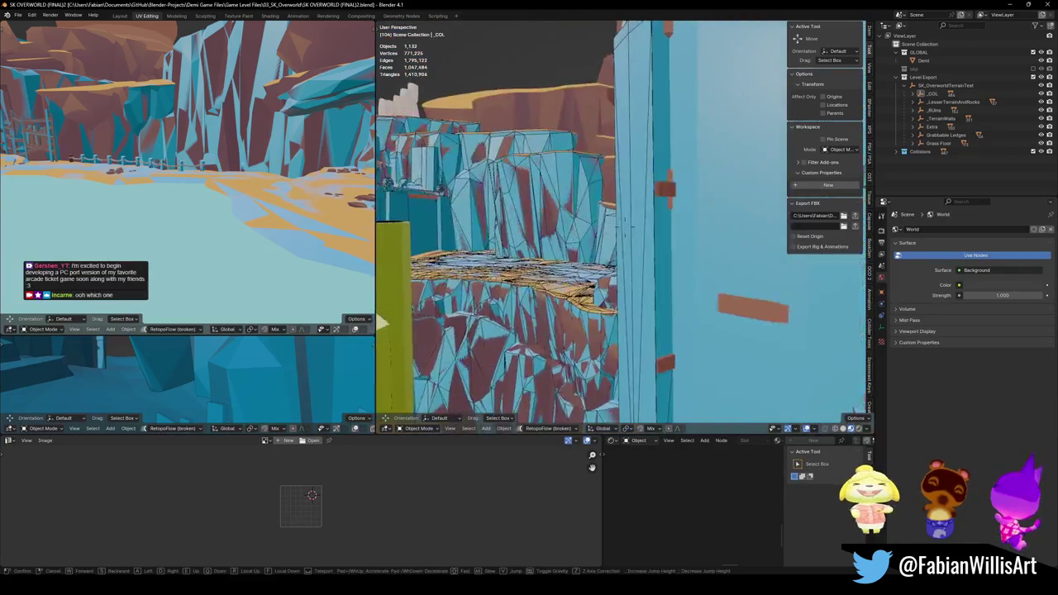
key("w")
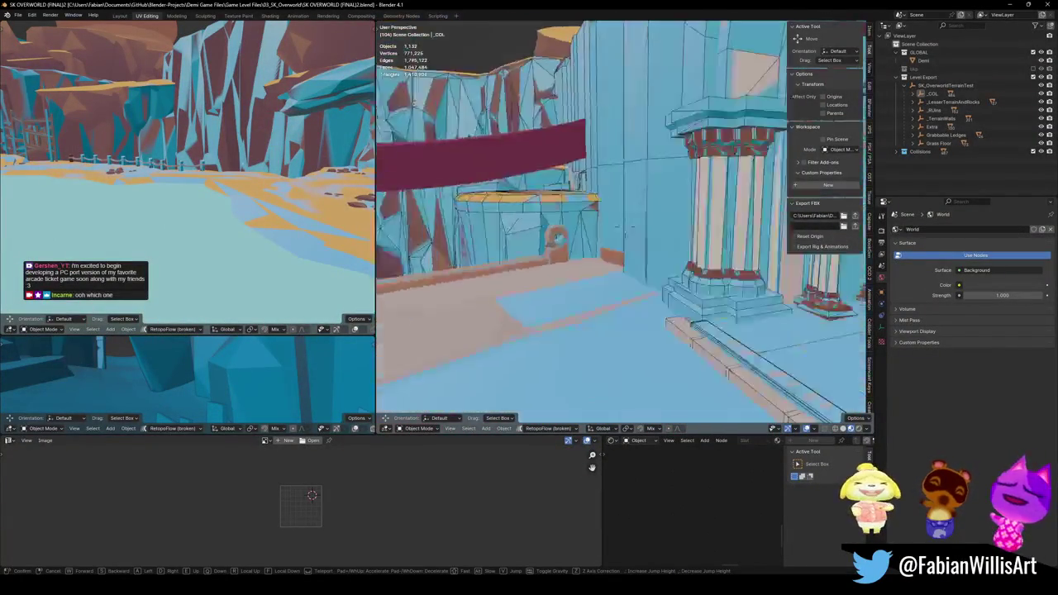
key("w")
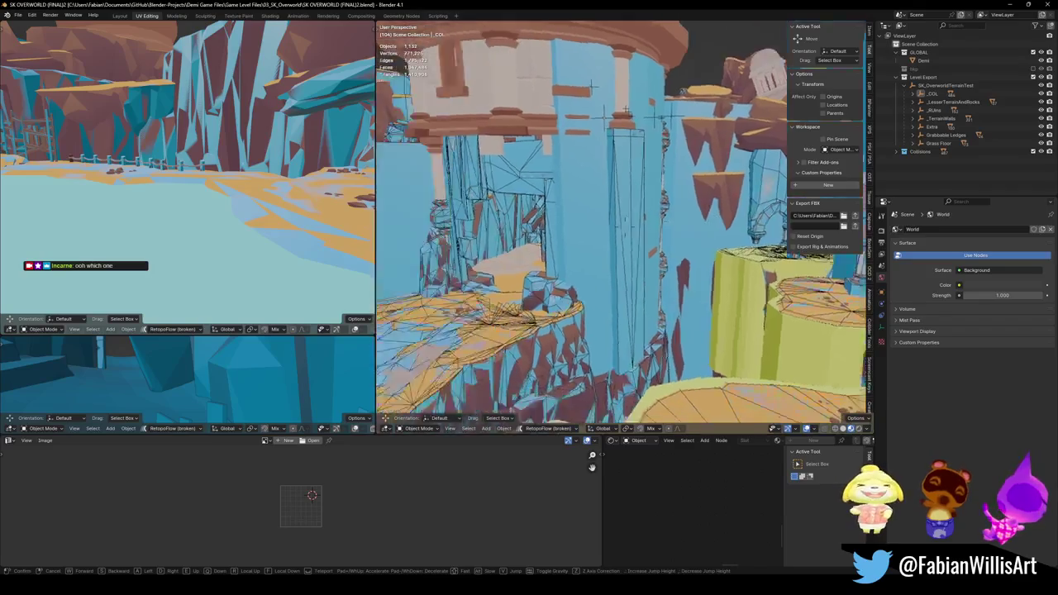
key("w")
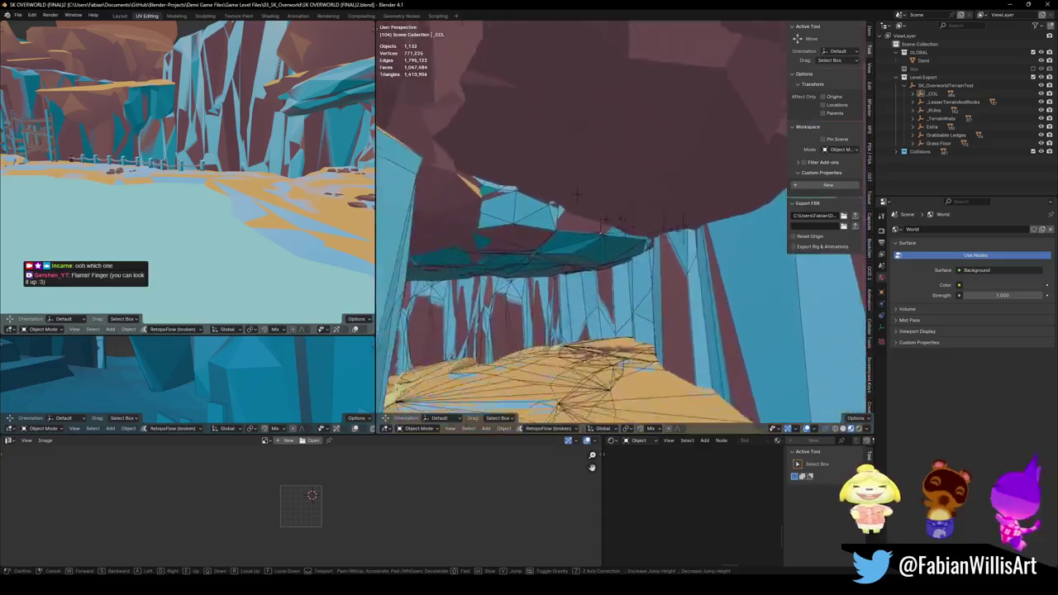
key("w")
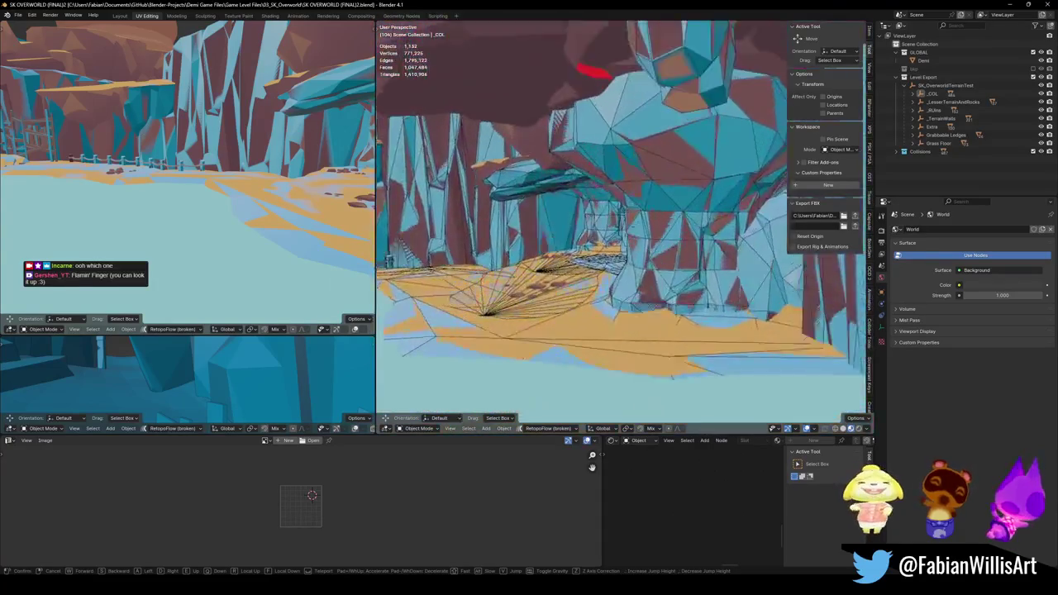
key("w")
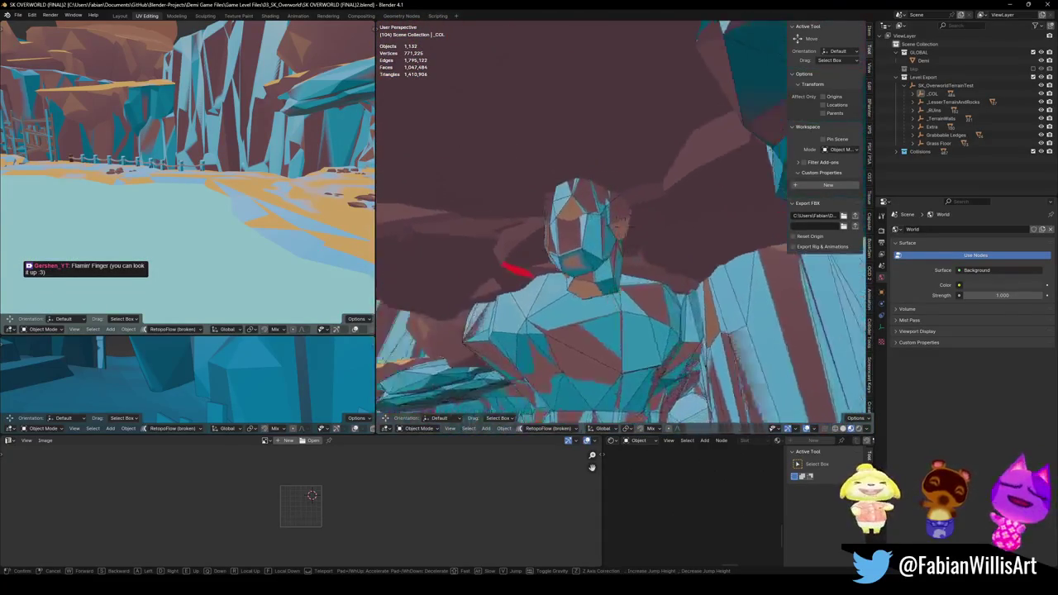
key("w")
left_click(579, 259)
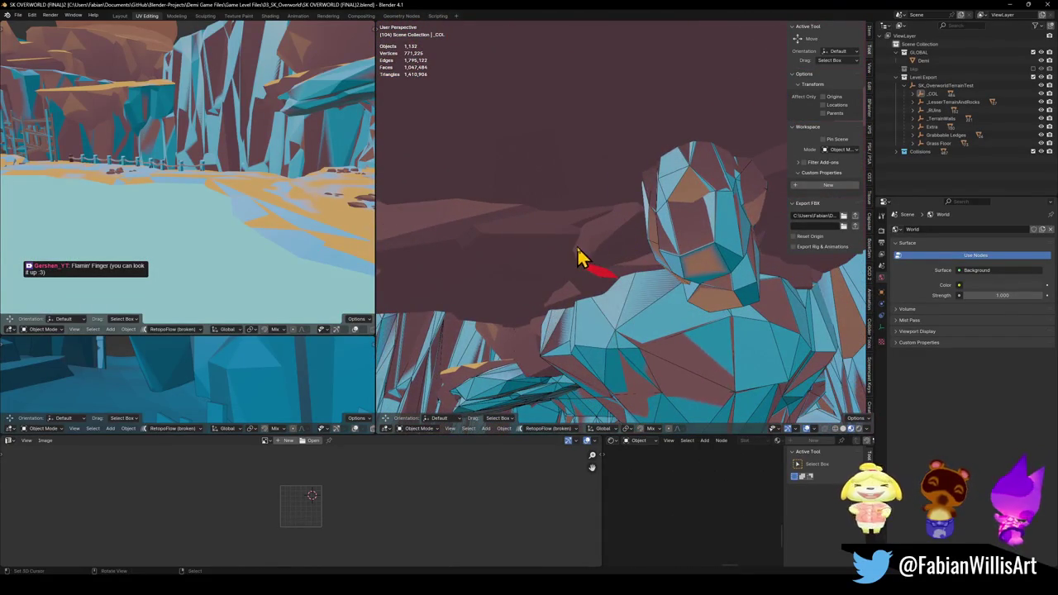
left_click(602, 253)
key("Tab")
Select the connected stray strip, move it with proportional editing on, and return to Object Mode.
key("l")
key("g")
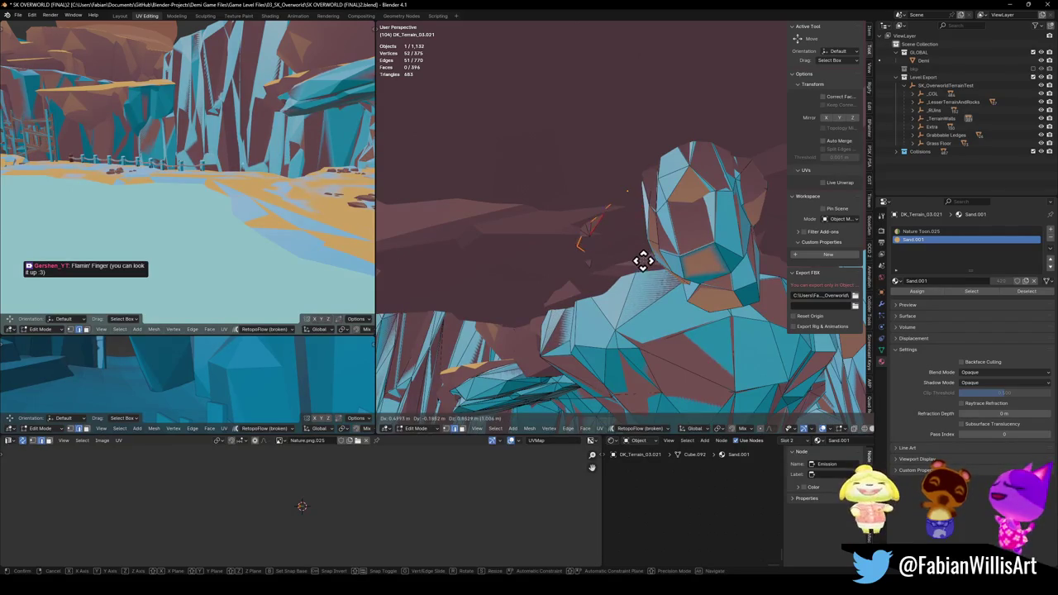
key("o")
left_click(642, 275)
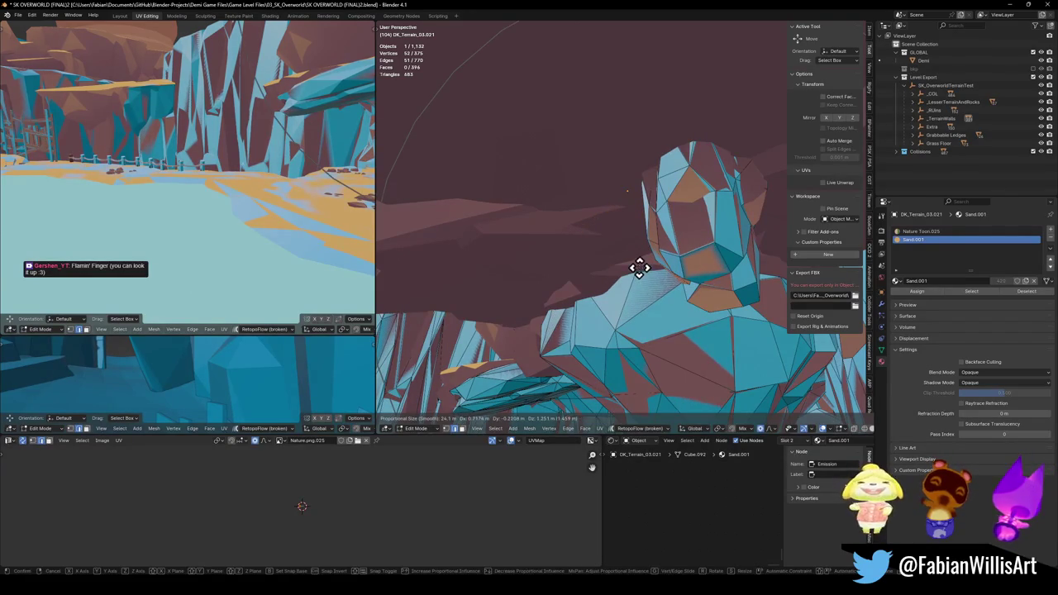
key("Tab")
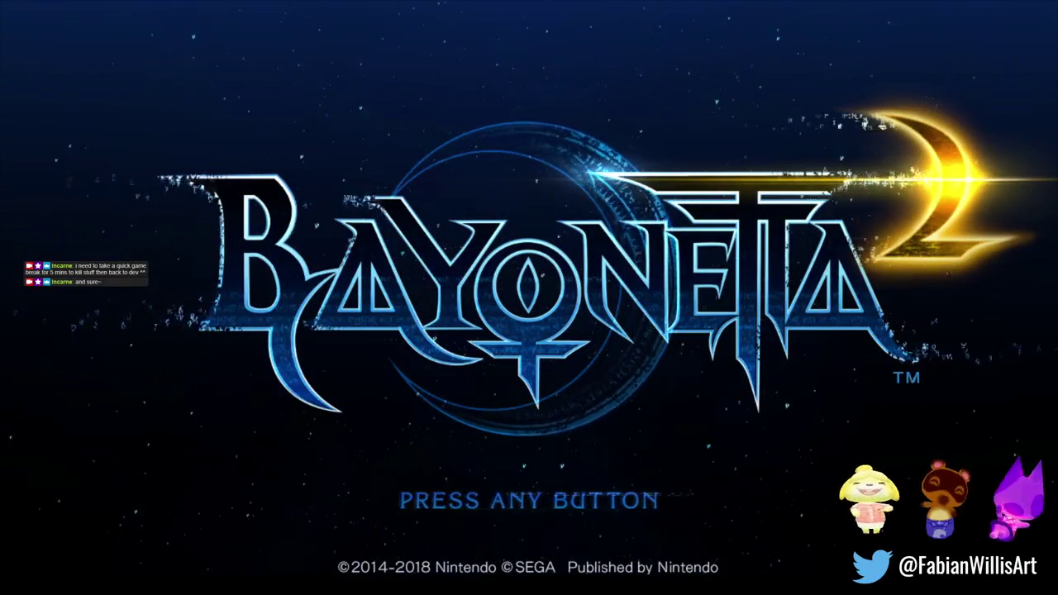
Get past the title screen and start Story mode from Chapter Select.
key("Return")
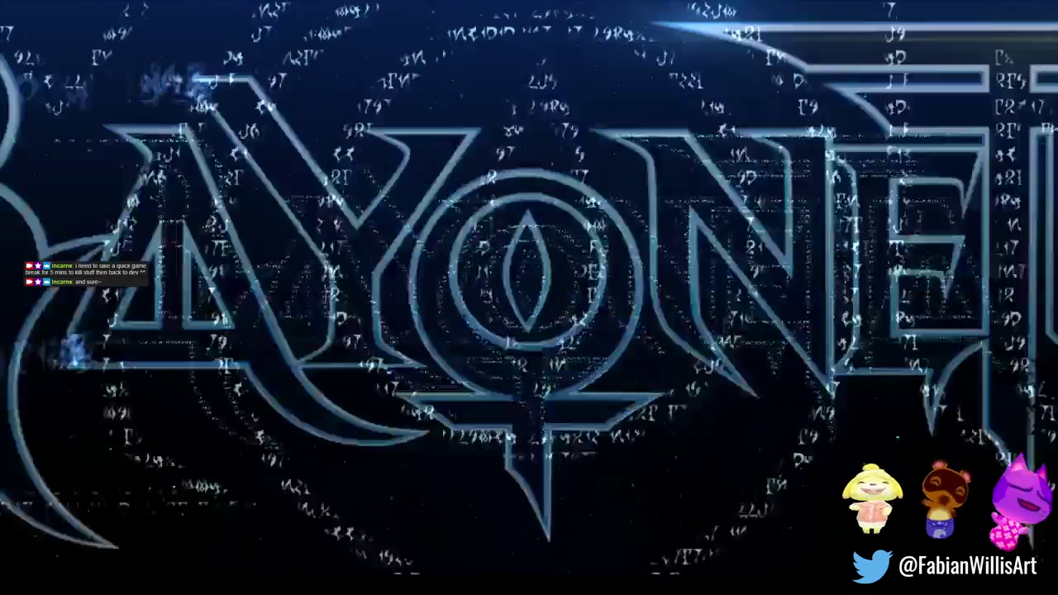
key("Return")
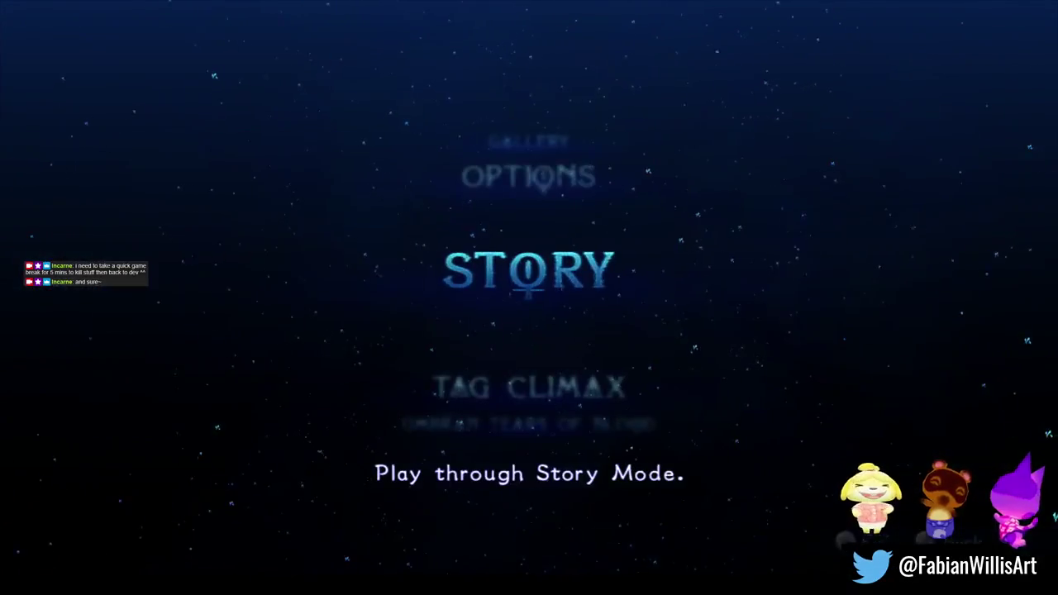
key("Return")
key("Down")
key("Return")
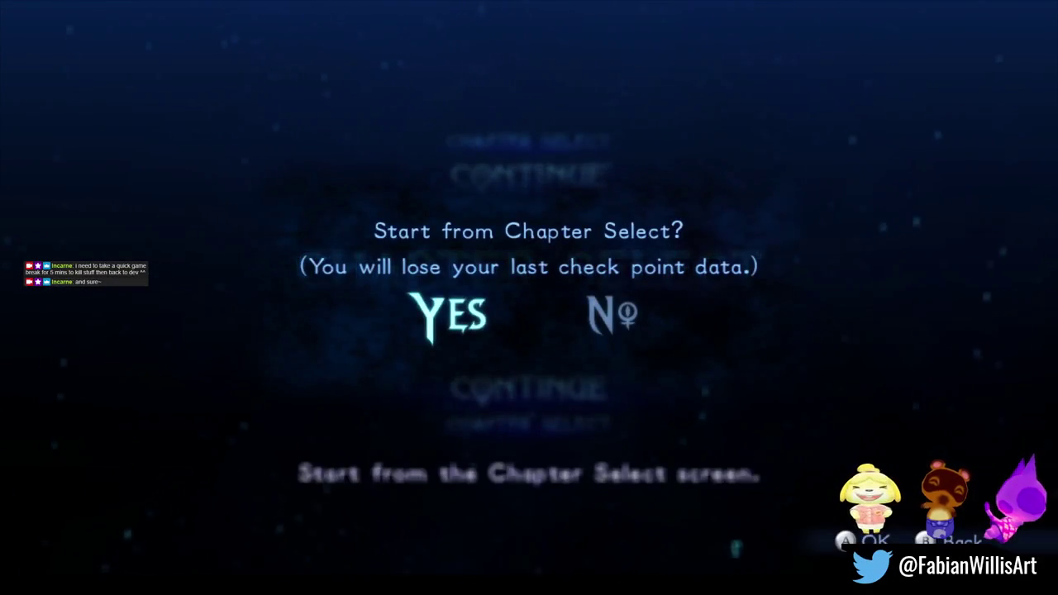
key("Return")
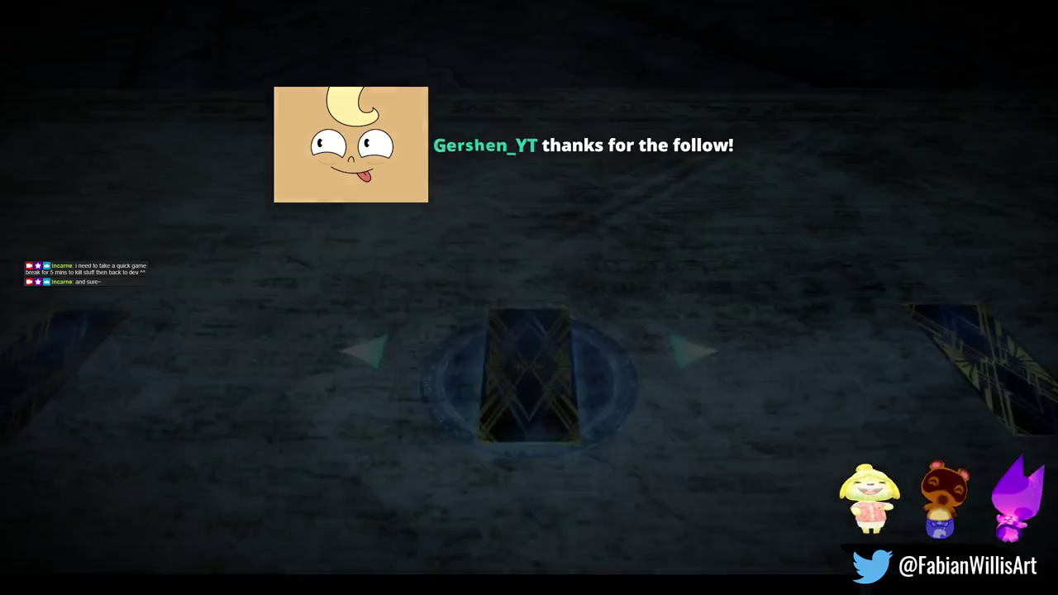
Pick Witch Trial II and open Character Settings from the chapter menu.
key("Left")
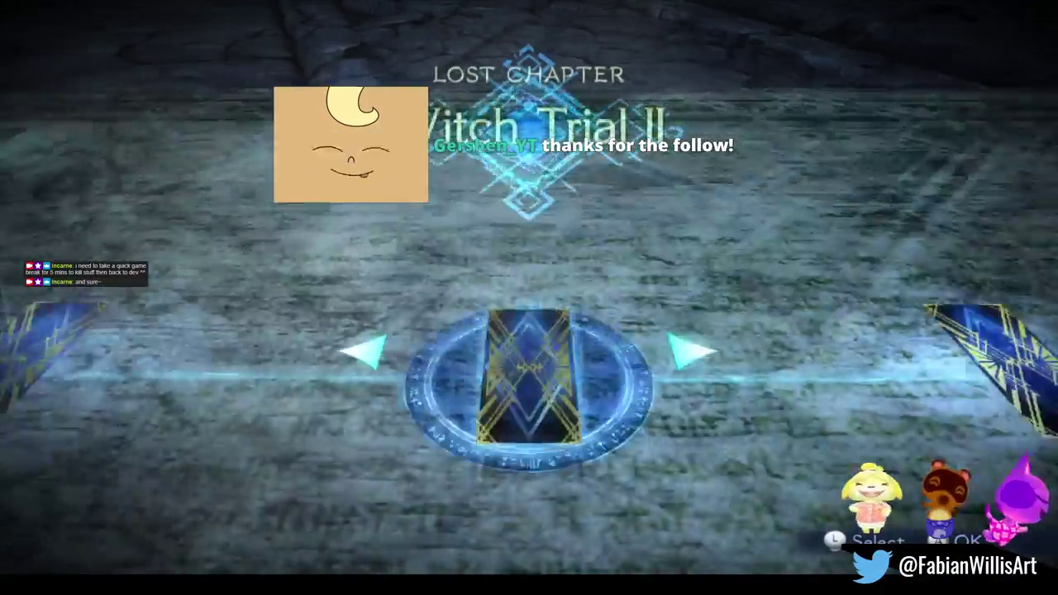
key("Return")
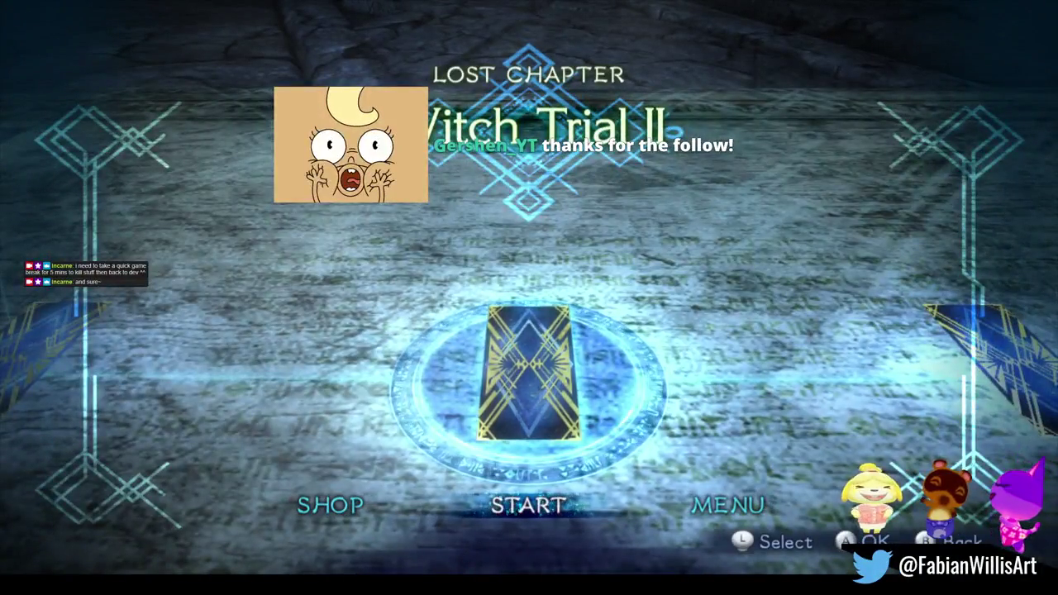
key("Right")
key("Return")
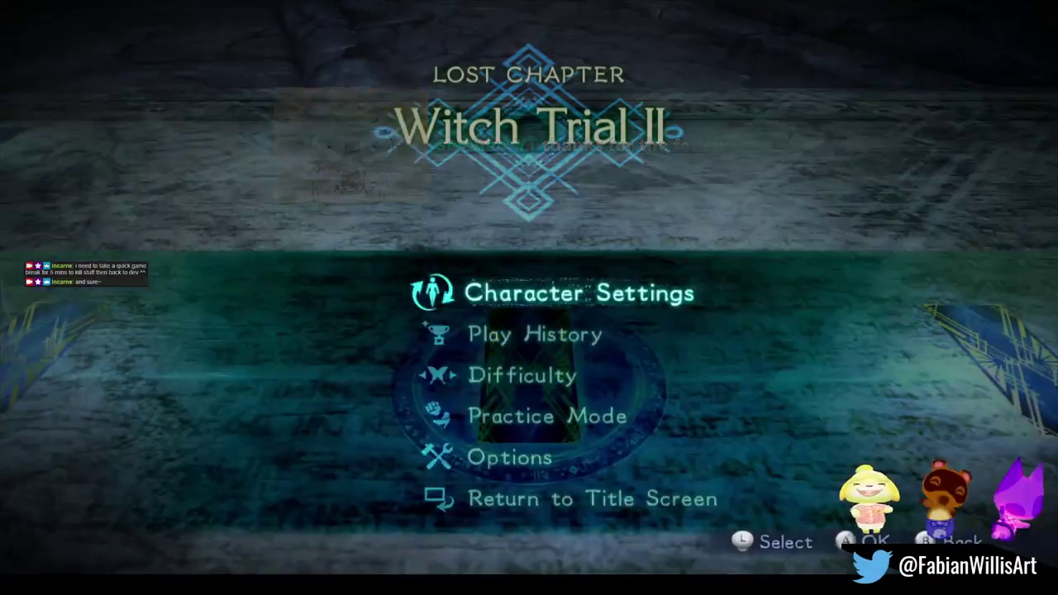
key("Return")
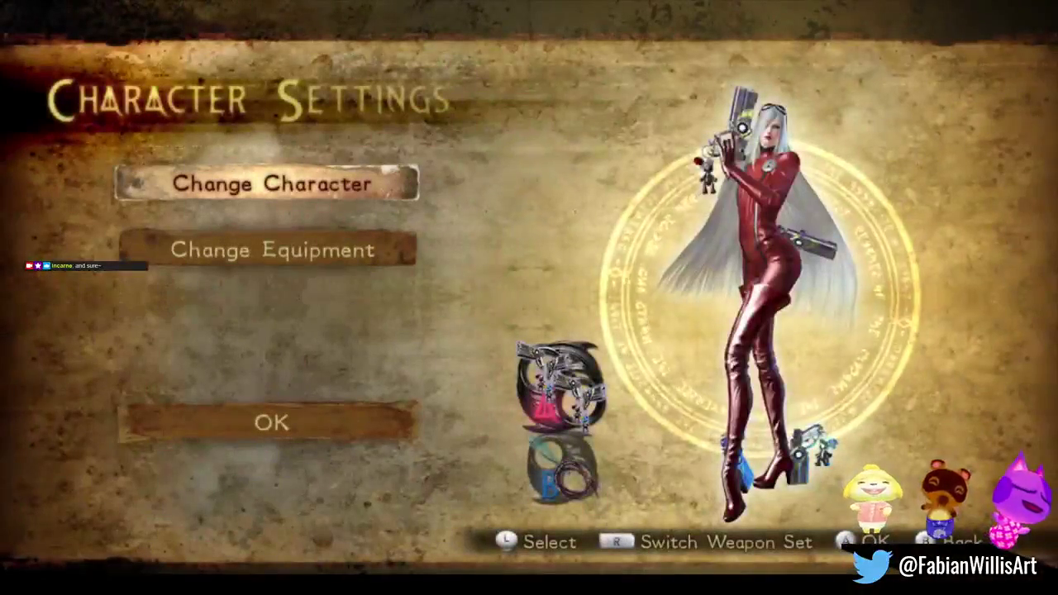
key("Return")
Choose Bayonetta and browse costumes, settling on Old (Old Hairstyle).
key("Left")
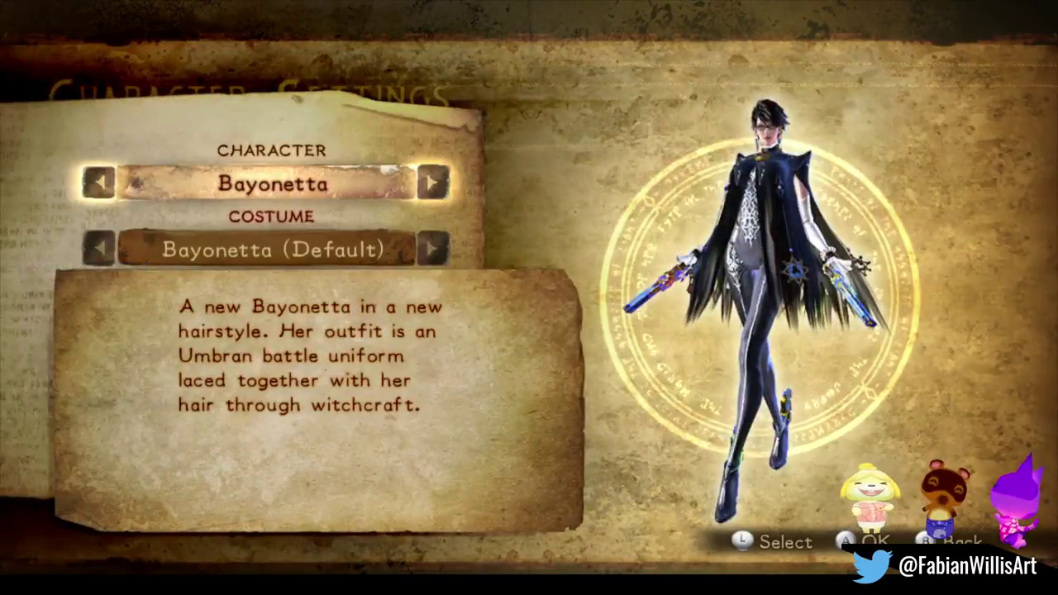
key("Down")
key("Right")
key("Right")
key("Right")
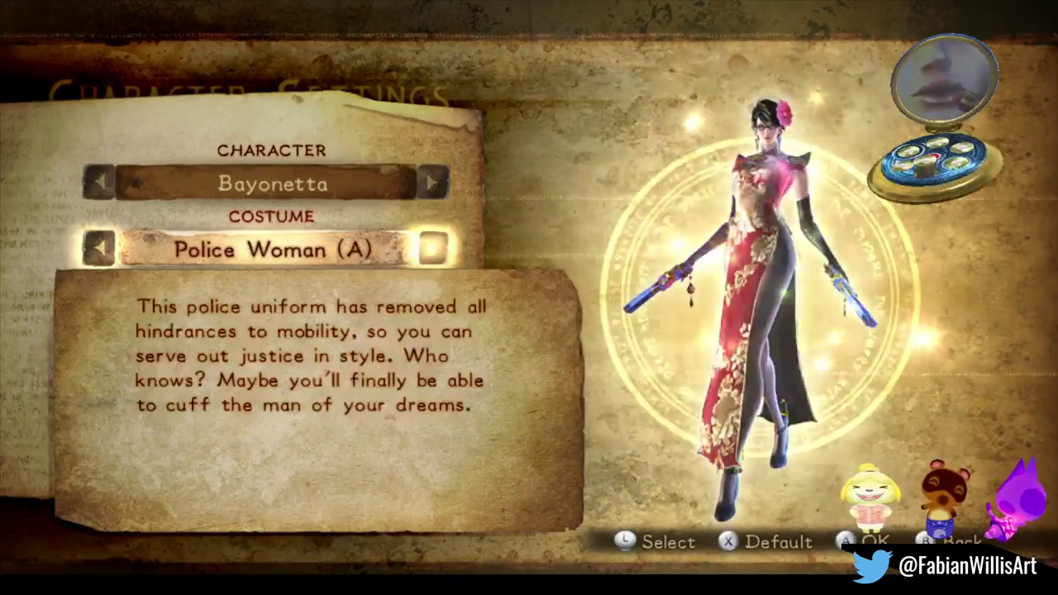
key("Right")
key("Right")
key("Right")
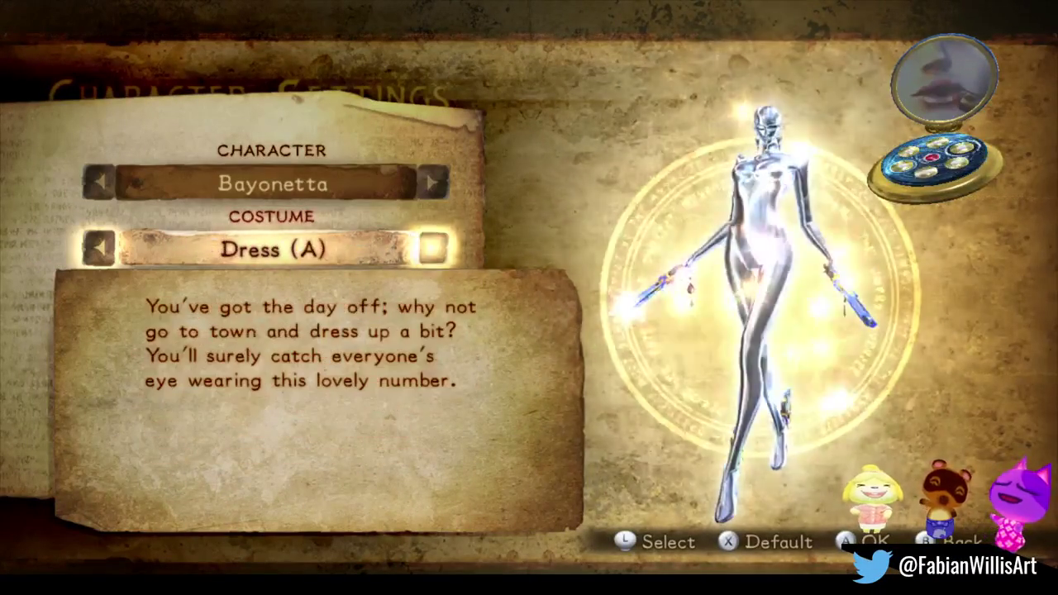
key("Right")
key("Right")
key("Right")
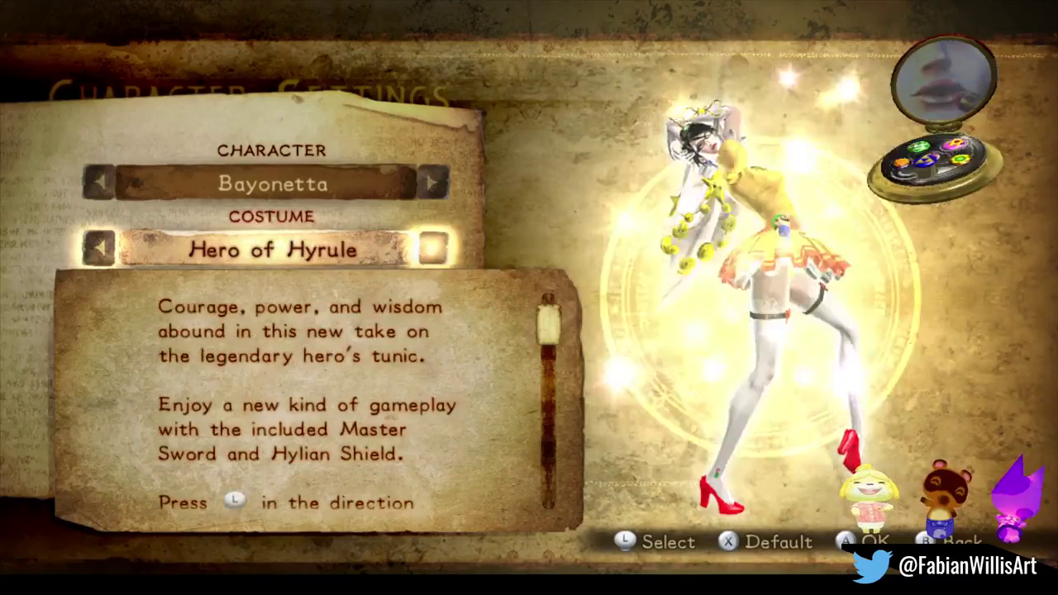
key("Right")
key("Right")
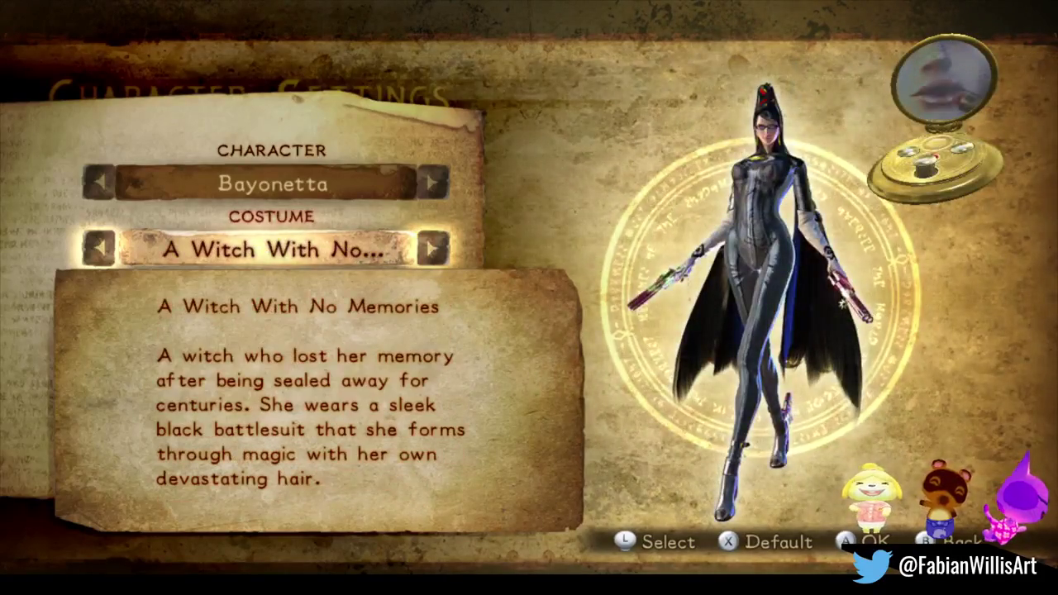
key("Right")
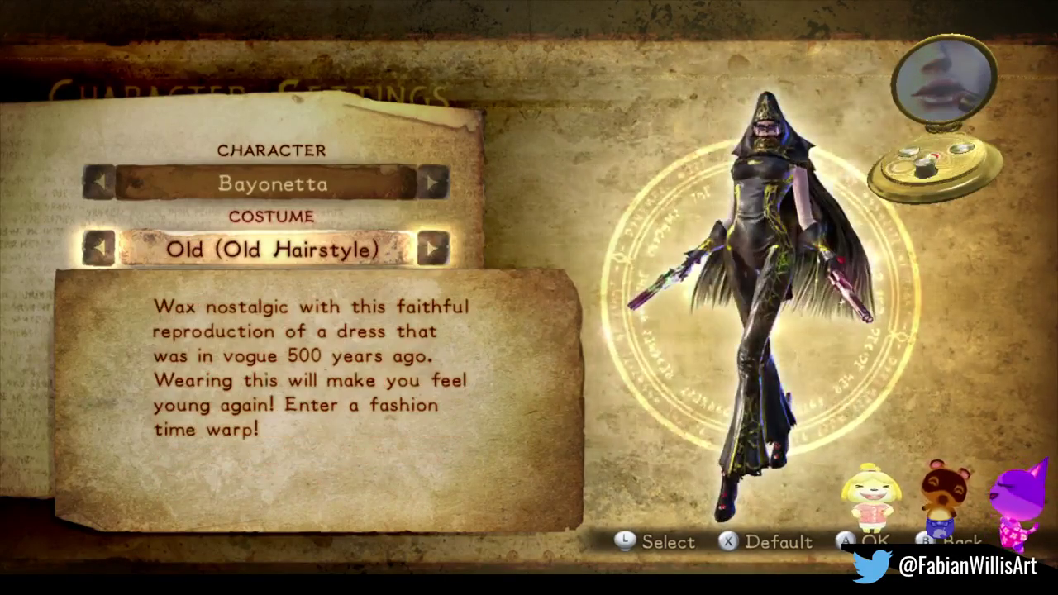
key("Return")
Try Jeanne, switch back to Bayonetta, and confirm OK to finish character settings.
key("Return")
key("Right")
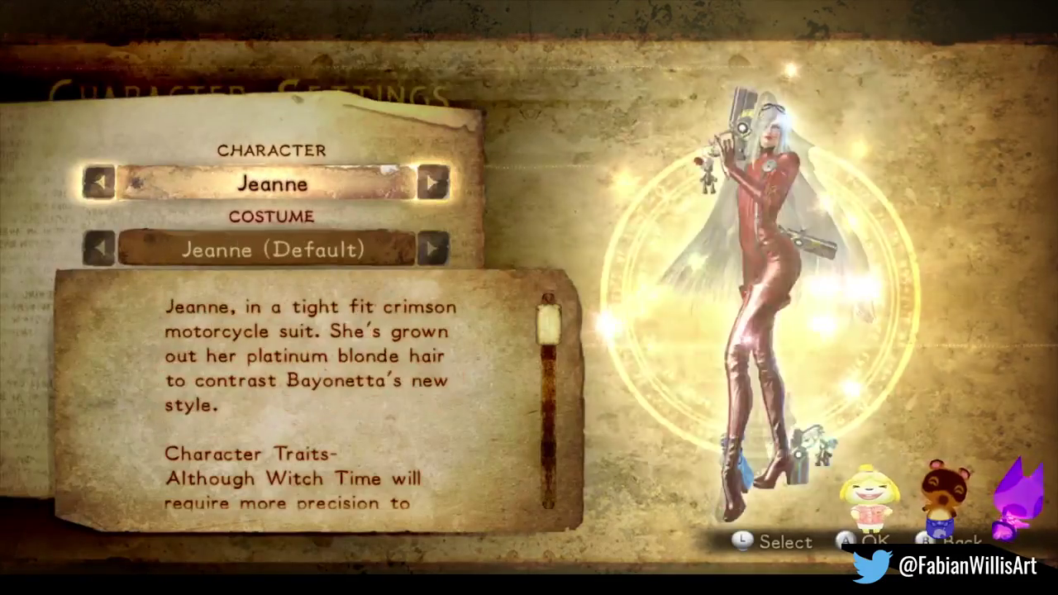
key("Left")
key("Return")
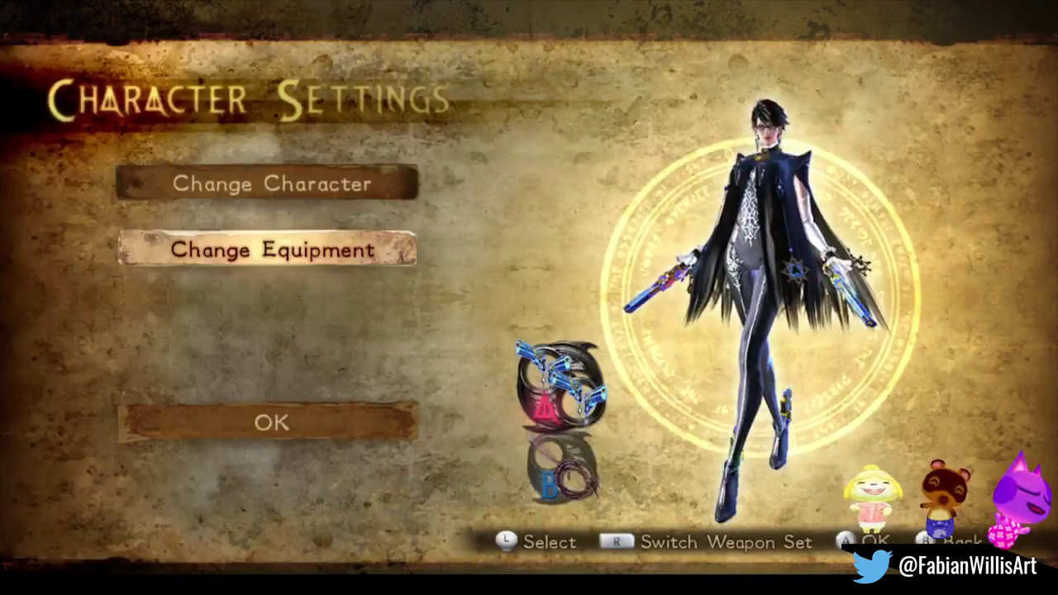
key("Down")
key("Return")
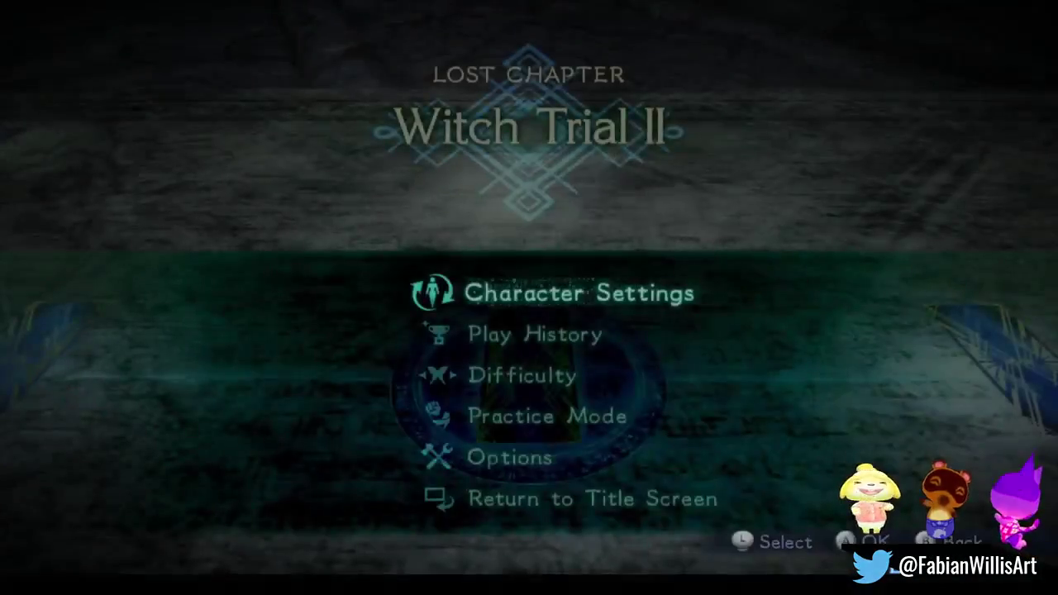
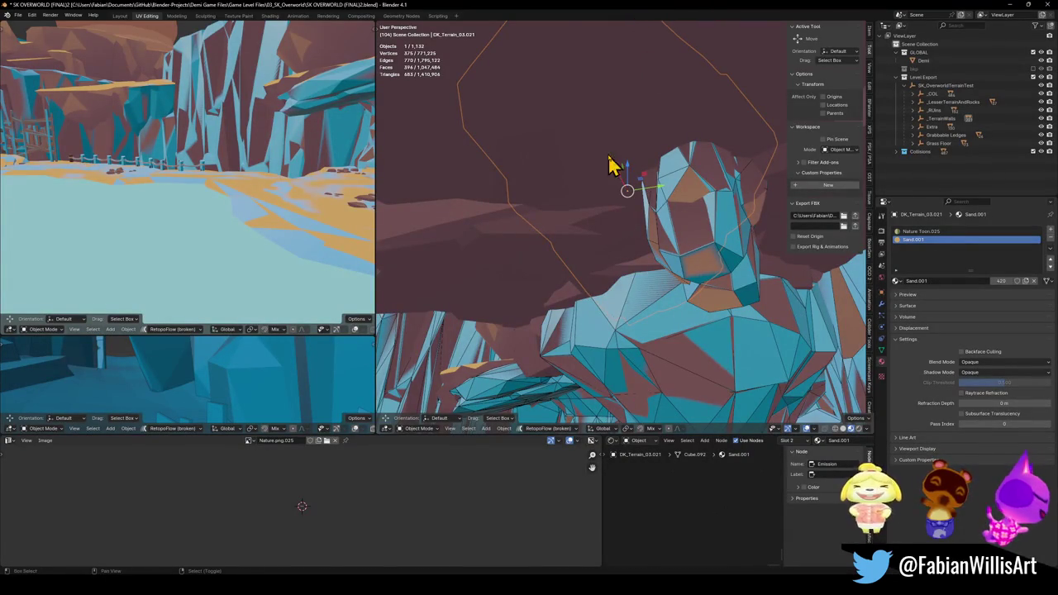
Walk through the canyon past the yellow block into the pale-blue walled room with the bench.
key("shift+grave")
key("w")
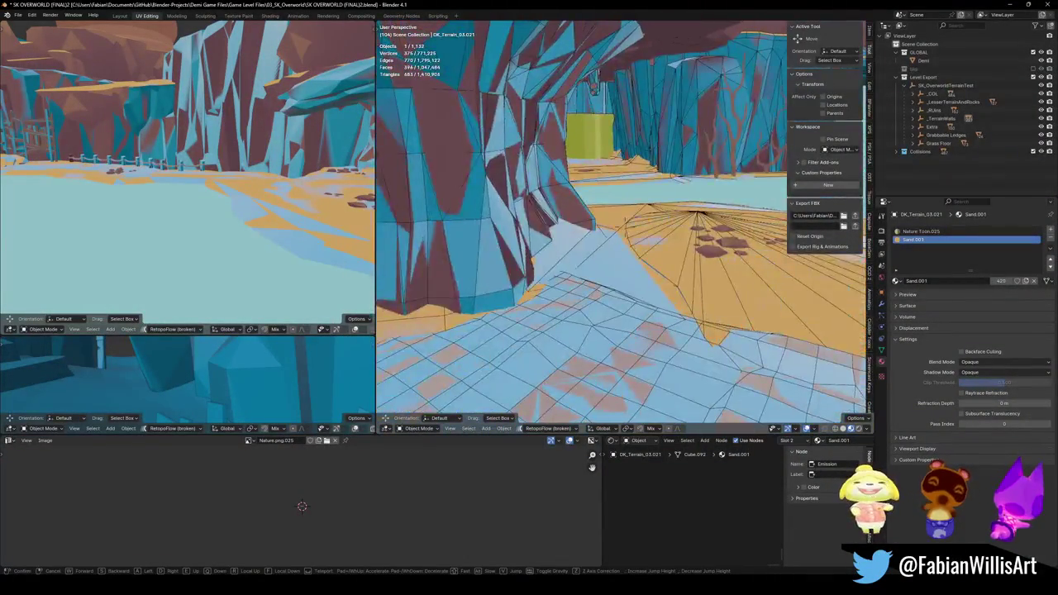
key("w")
key("w")
key("w")
key("s")
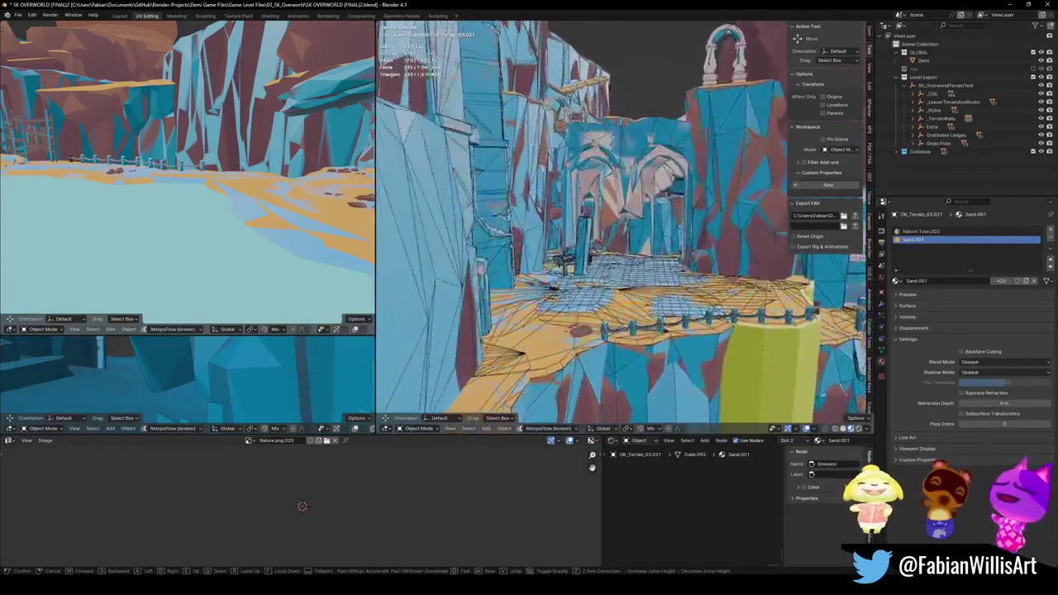
key("w")
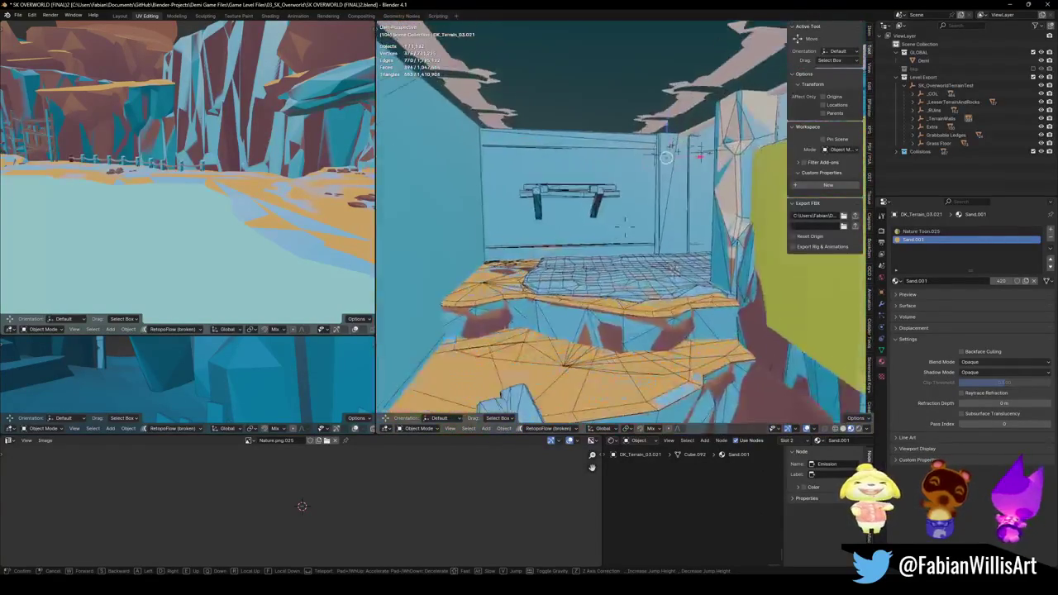
Parent the SD_Floor_05.008 floor with the _COL selection and save the Blender file.
left_click(619, 295)
left_click(621, 297)
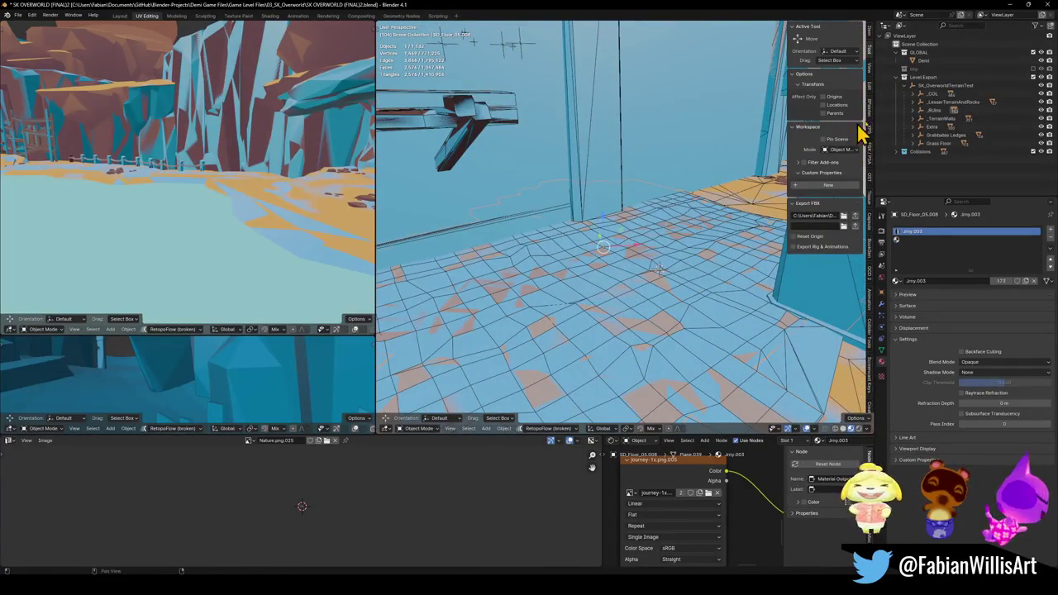
left_click(934, 94)
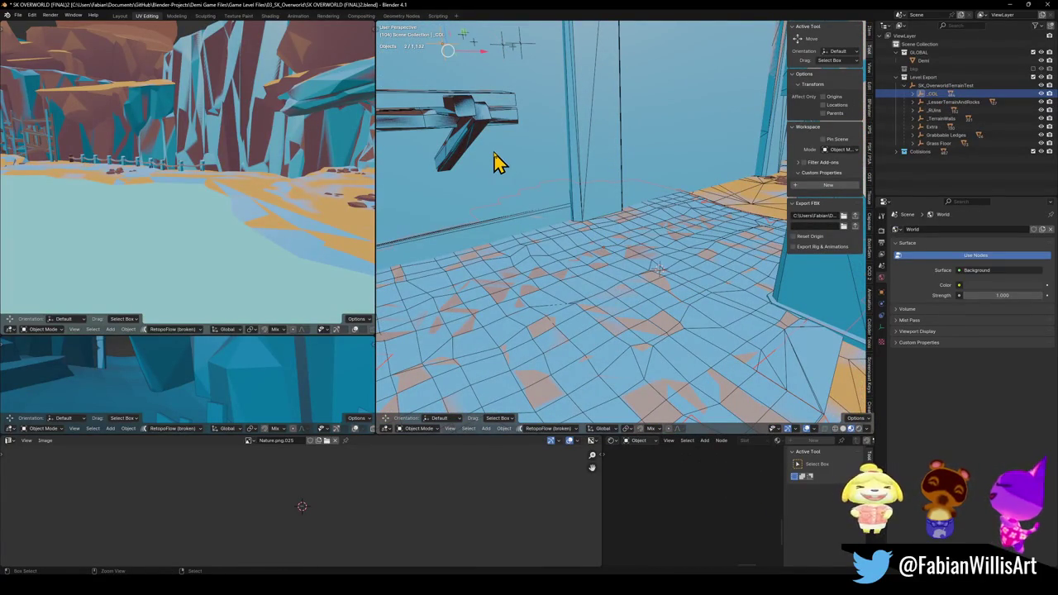
key("ctrl+p")
left_click(494, 153)
key("ctrl+s")
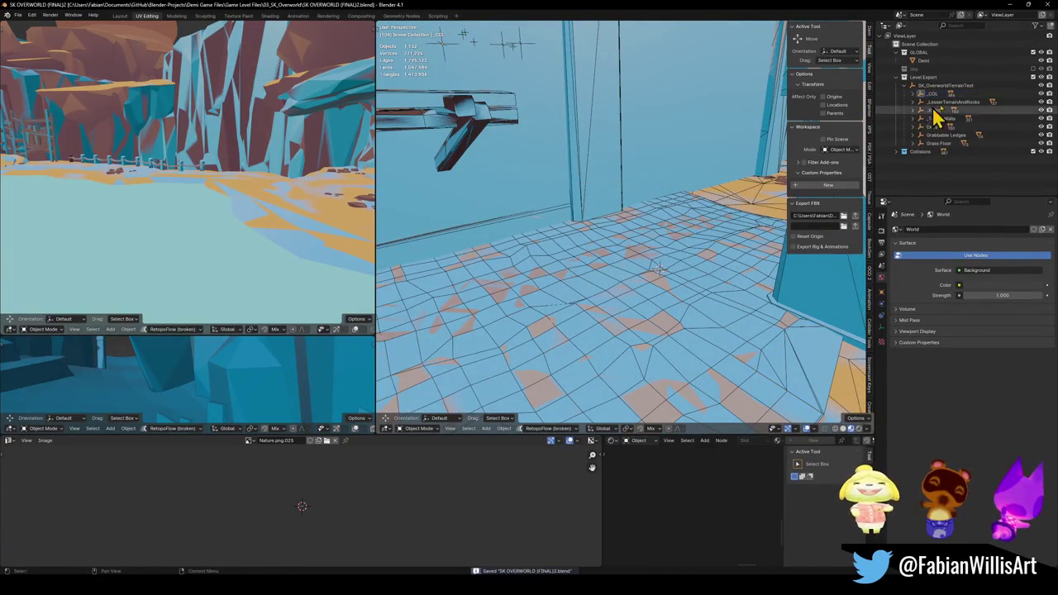
Collapse SK_OverworldTerrainTest, make it active, and select all 1,131 of its objects.
left_click(912, 85)
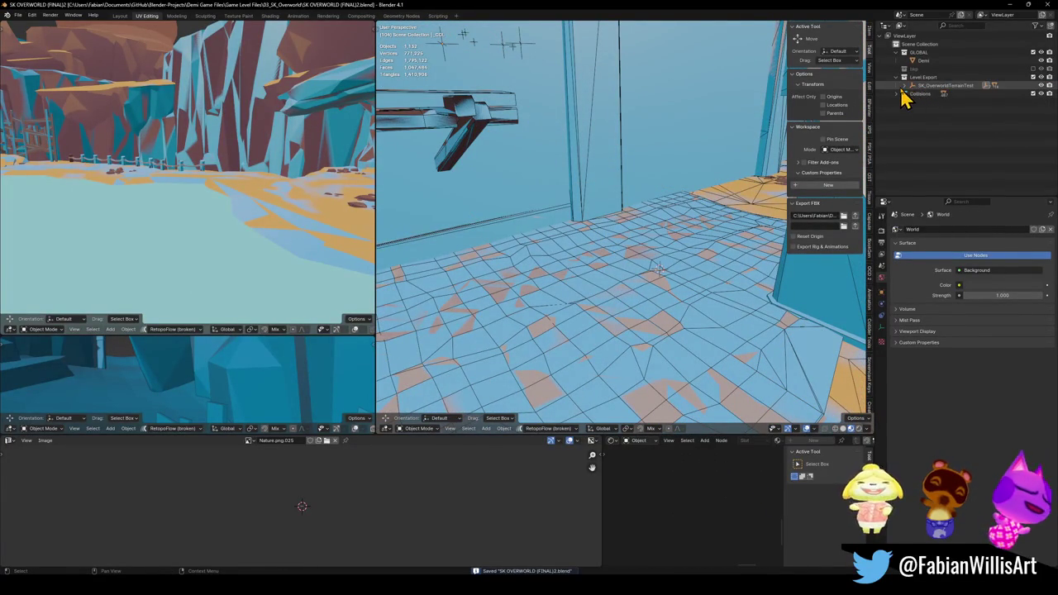
left_click(926, 85)
left_click(926, 86)
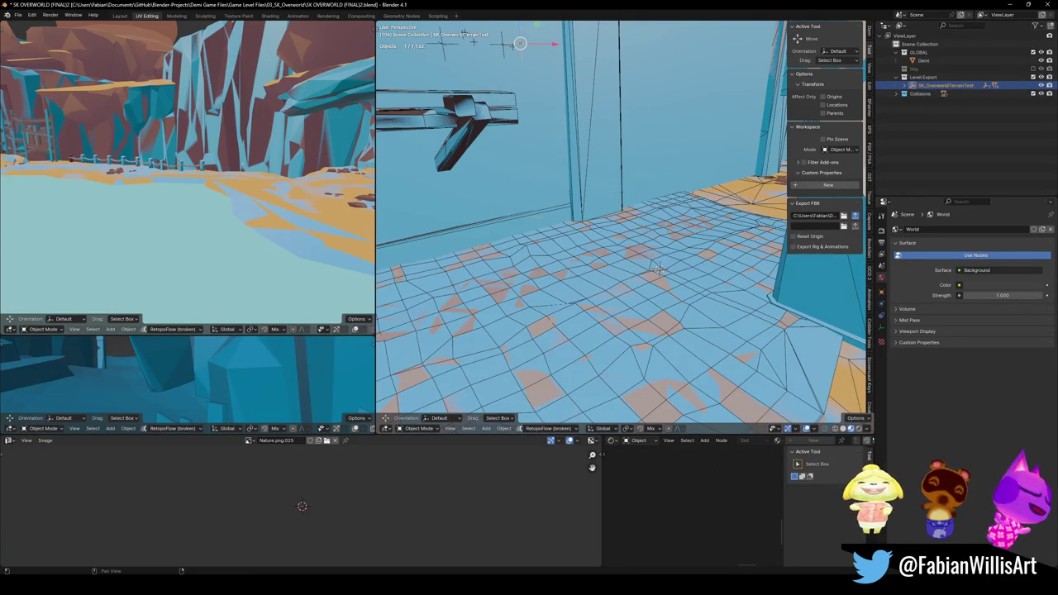
key("a")
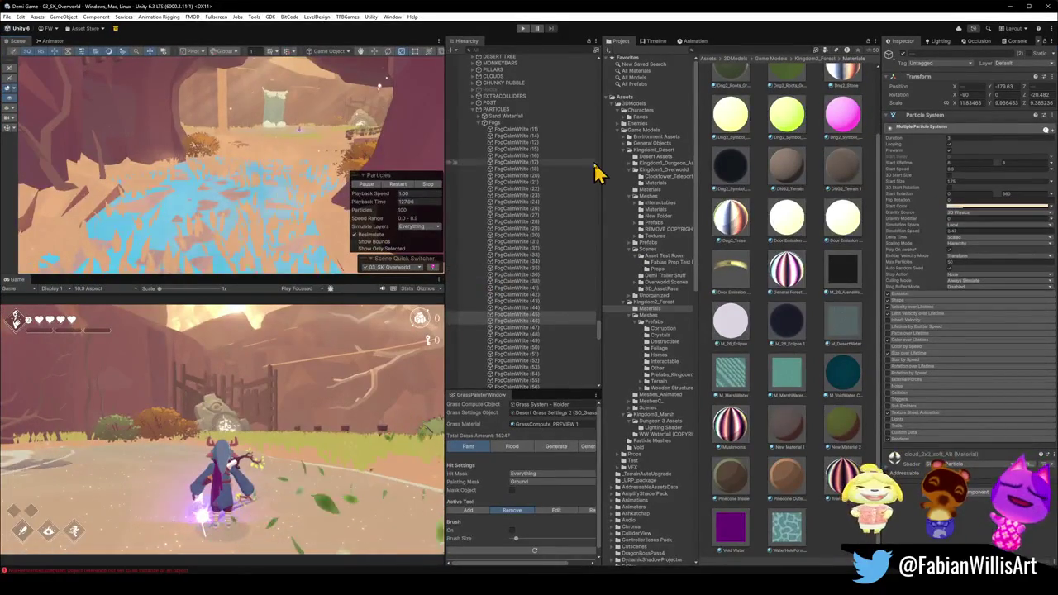
Select DK_Terrain_03.084_001.002 on the cave floor, disable its Mesh Renderer, and start adding a component.
left_click(484, 123)
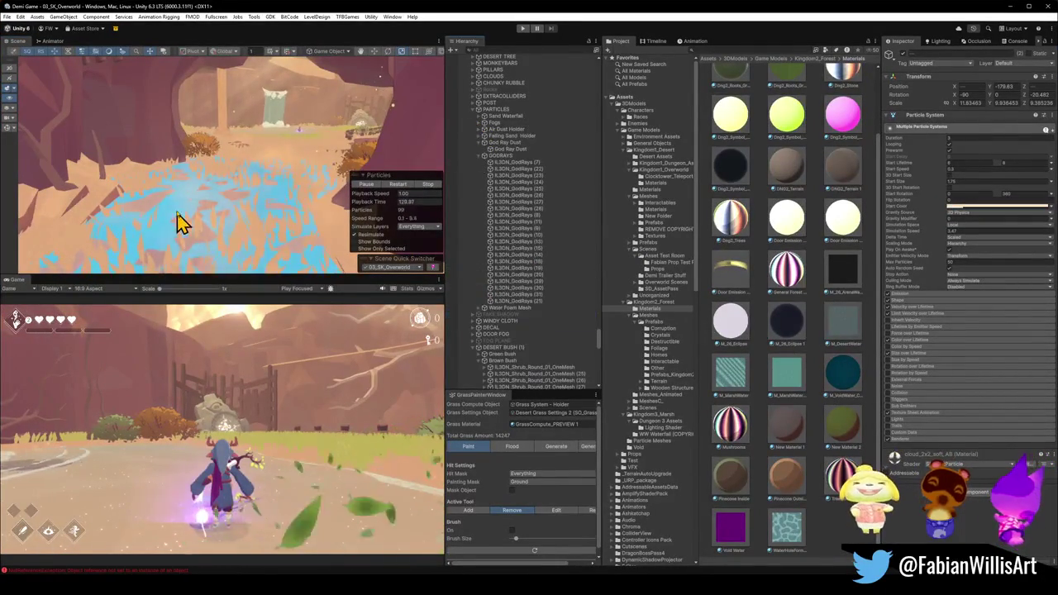
left_click(183, 231)
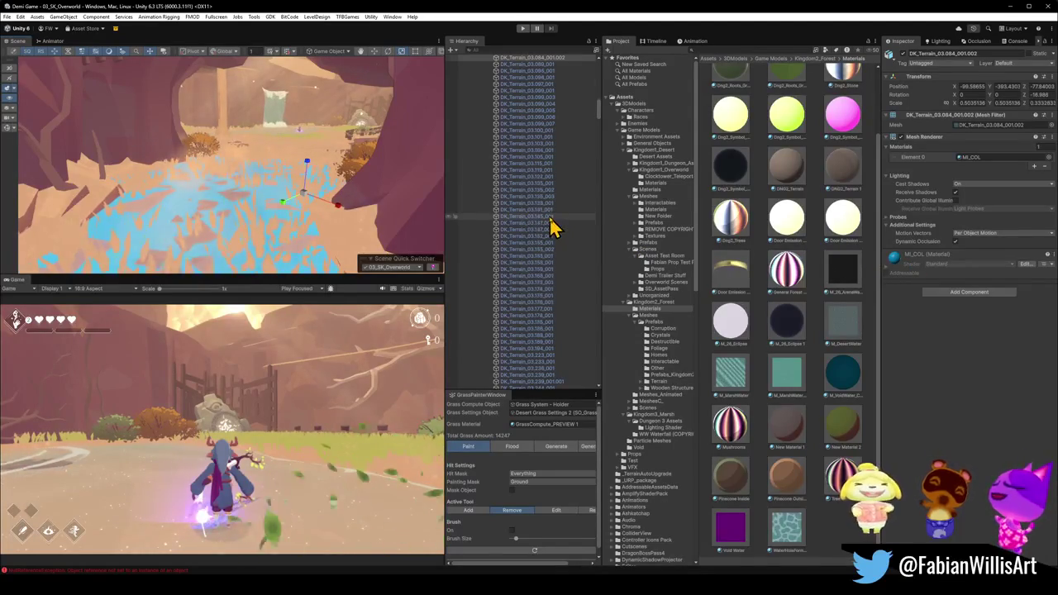
scroll(552, 227, "up", 5)
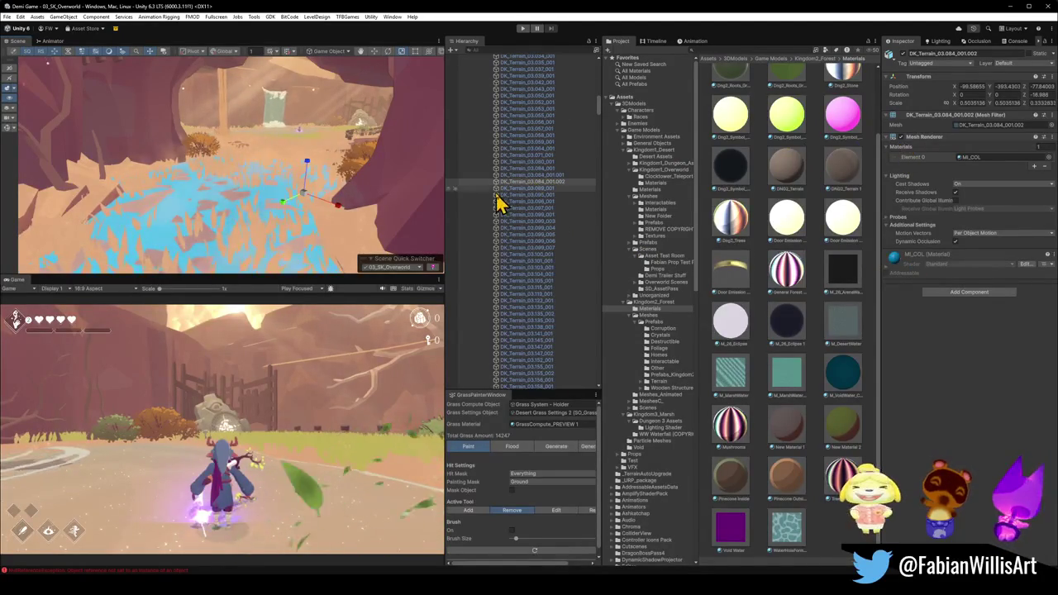
scroll(496, 212, "up", 10)
left_click(517, 64)
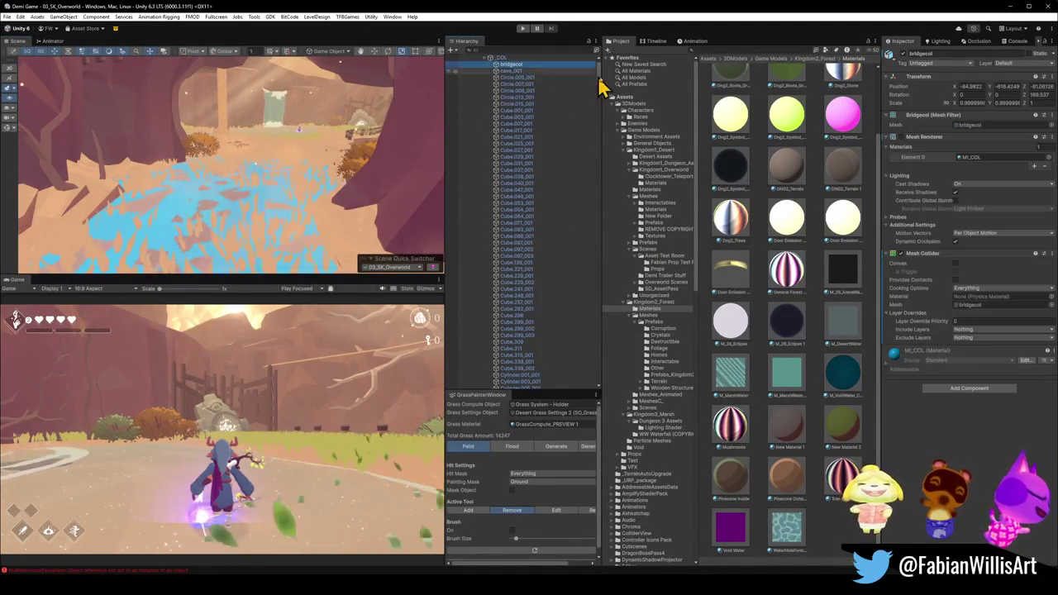
scroll(585, 199, "down", 15)
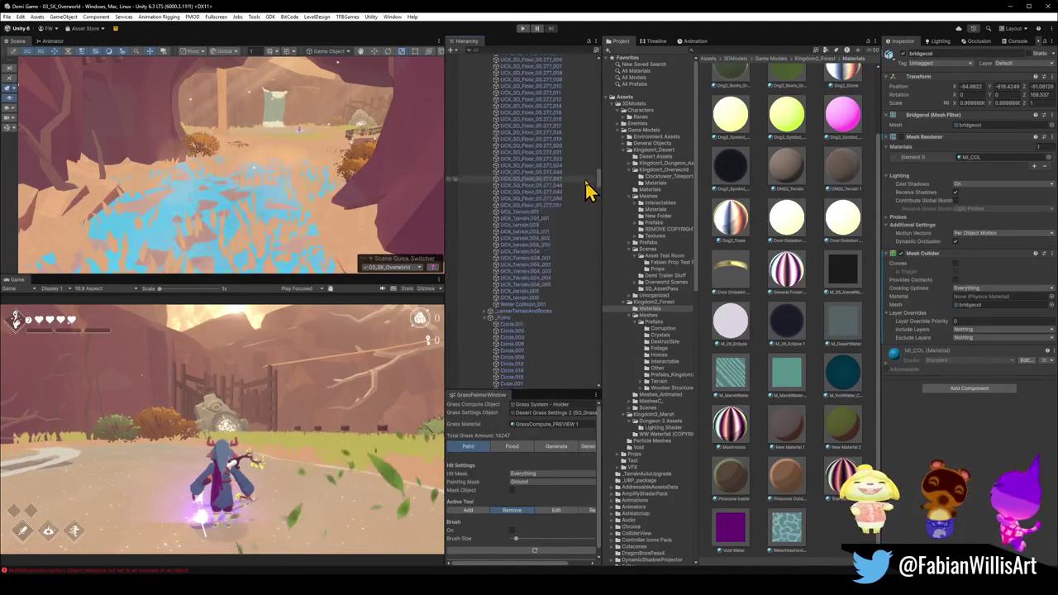
left_click(193, 220)
left_click(193, 207)
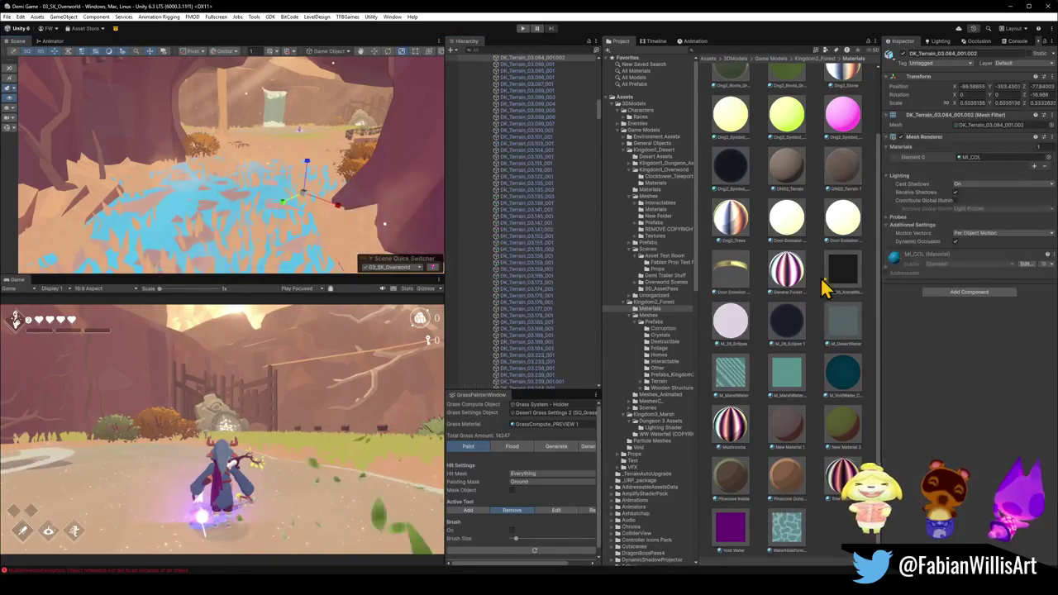
left_click(900, 137)
left_click(946, 294)
Add a Mesh Collider to DK_Terrain_03.084_001.002 using the 'mi' search.
type("mi")
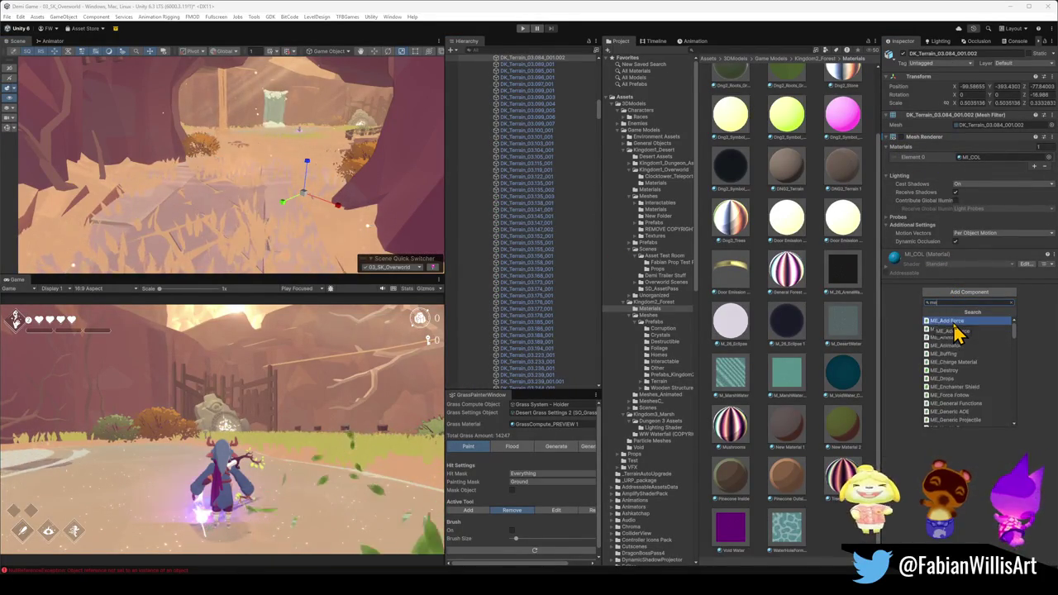
left_click(949, 330)
left_click_drag(407, 215, 394, 186)
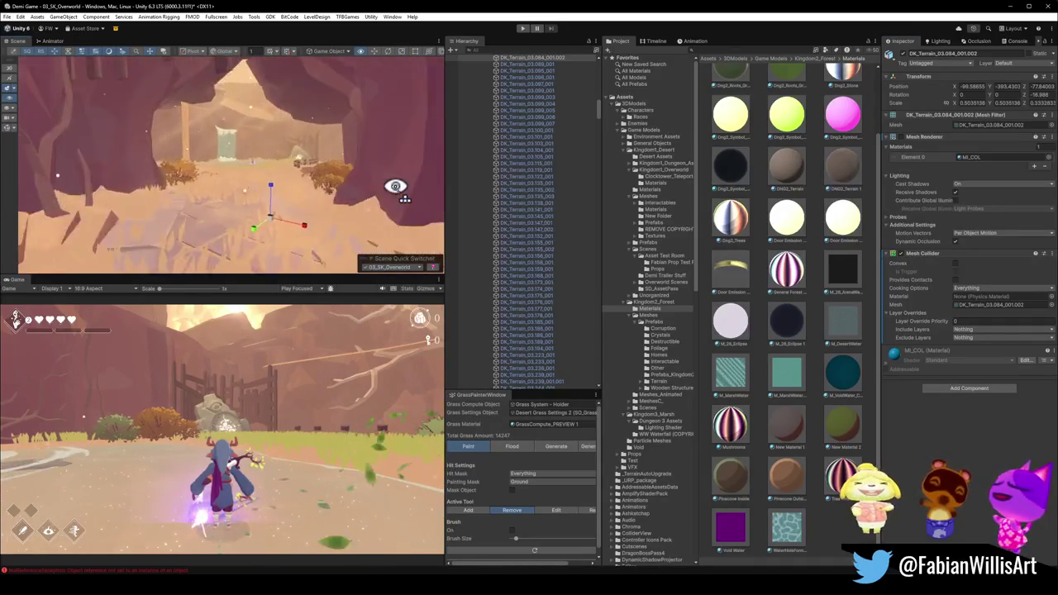
Fly the scene camera through the canyon toward the gate and back toward the cliff.
key("w")
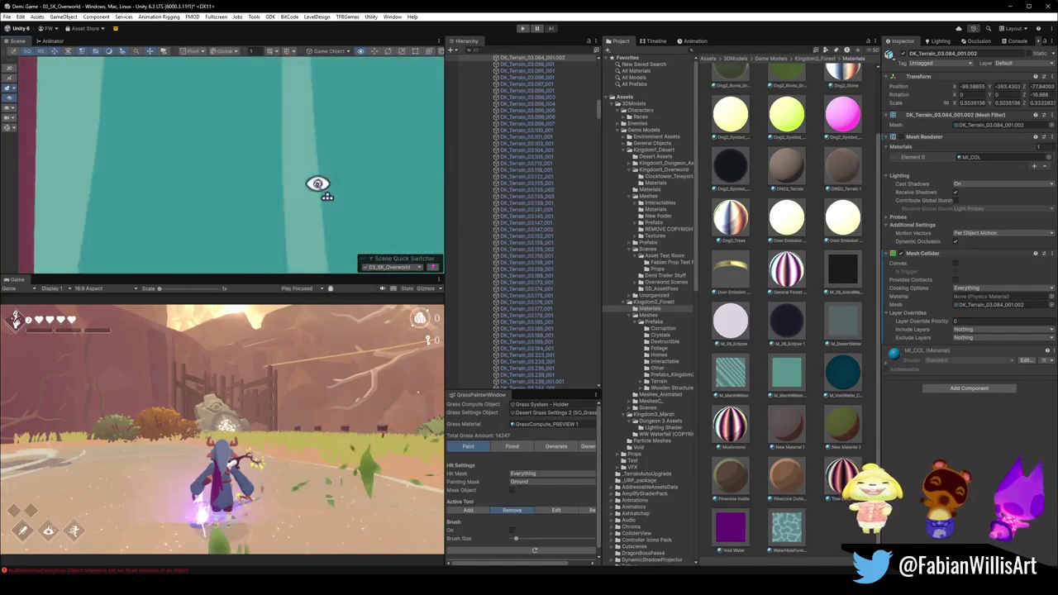
key("w")
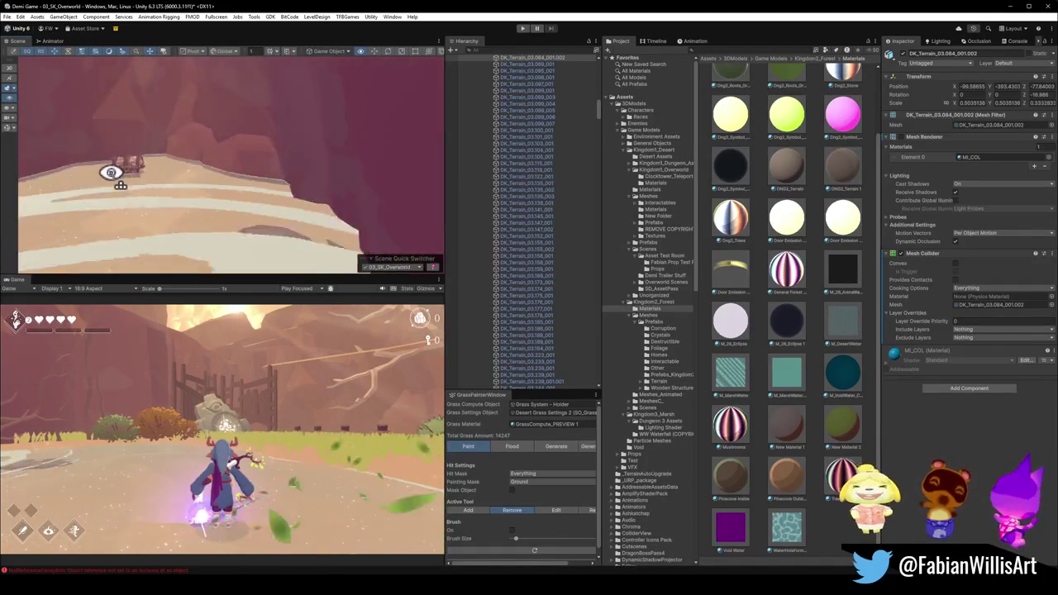
key("s")
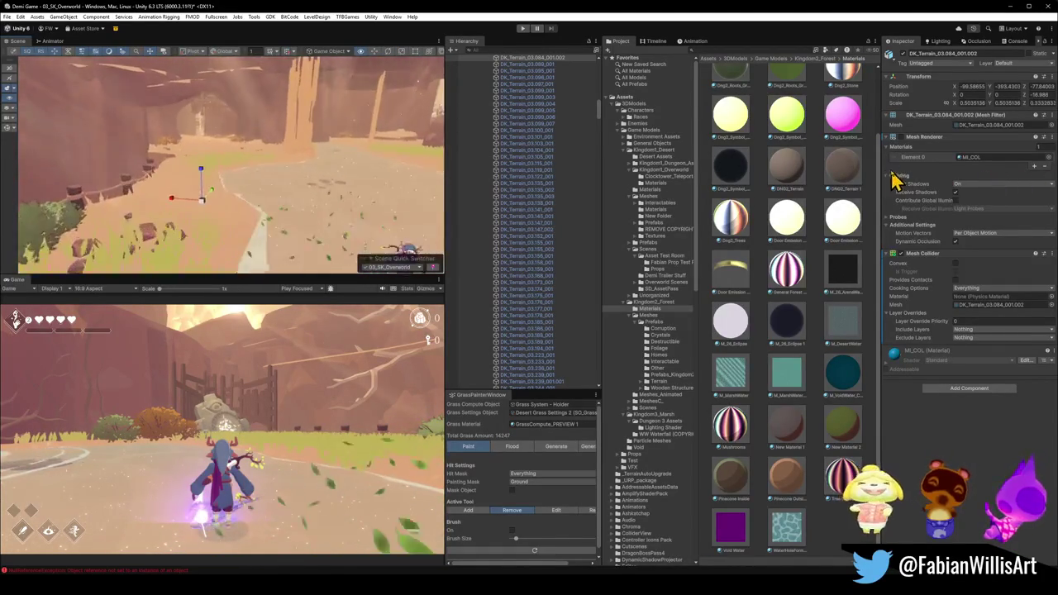
key("w")
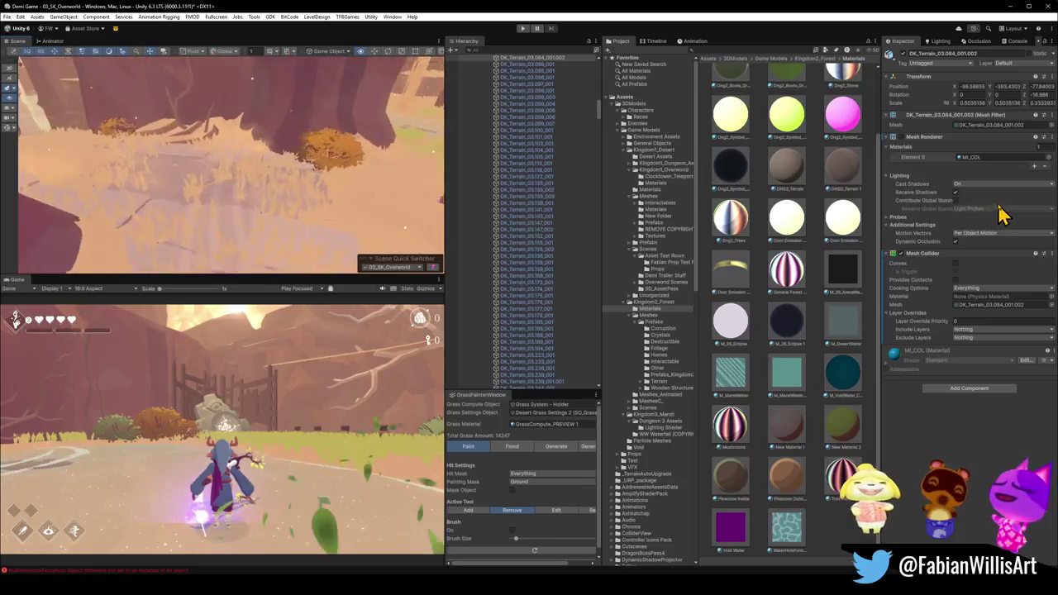
key("w")
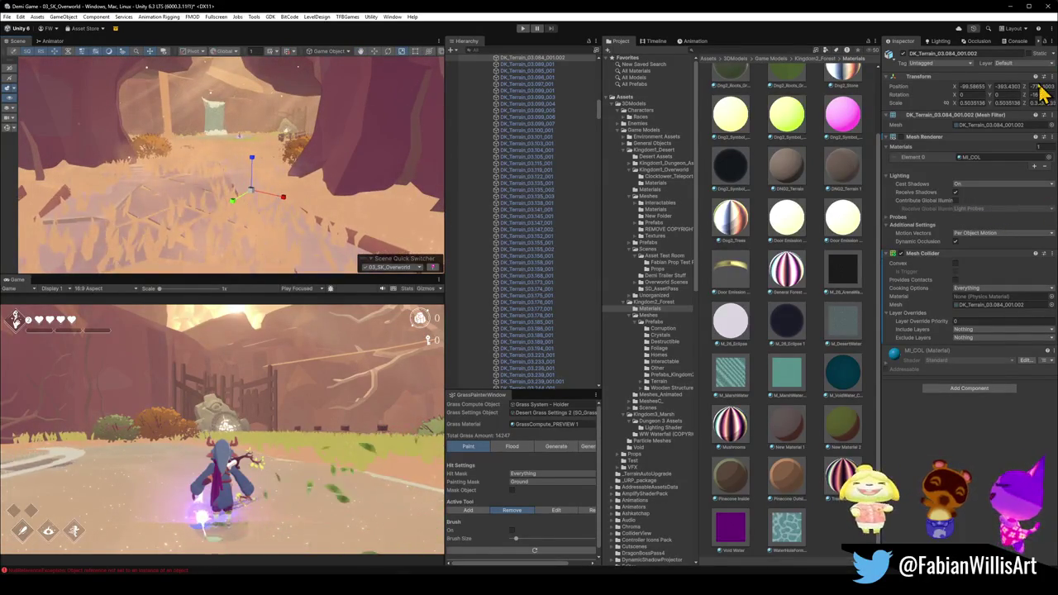
key("s")
key("s")
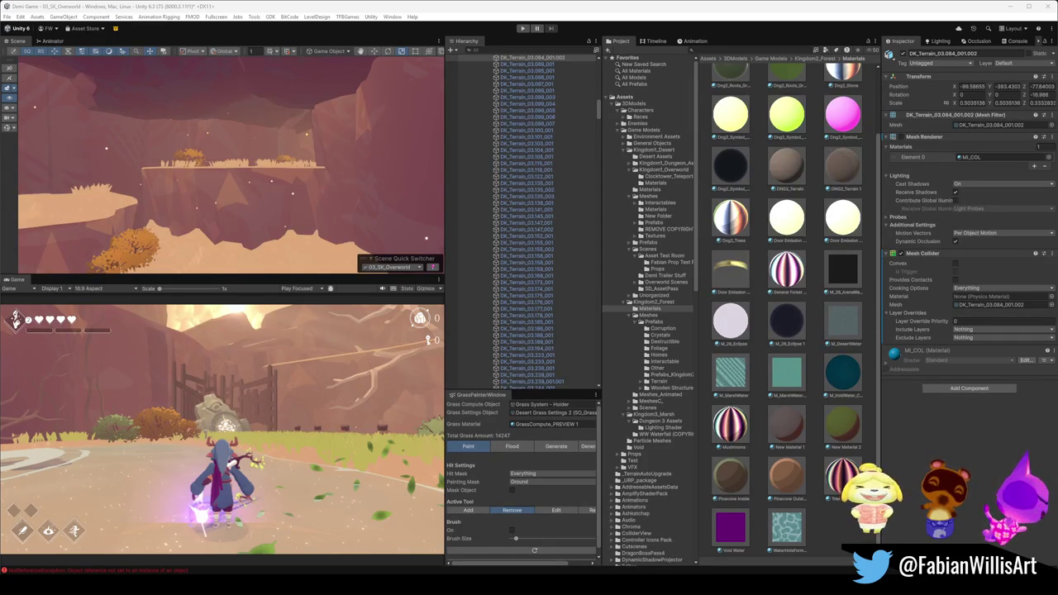
mouse_move(289, 189)
left_mouse_down()
mouse_move(219, 191)
mouse_move(289, 193)
mouse_move(371, 216)
mouse_move(267, 201)
mouse_move(319, 200)
mouse_move(345, 168)
mouse_move(52, 177)
left_mouse_up()
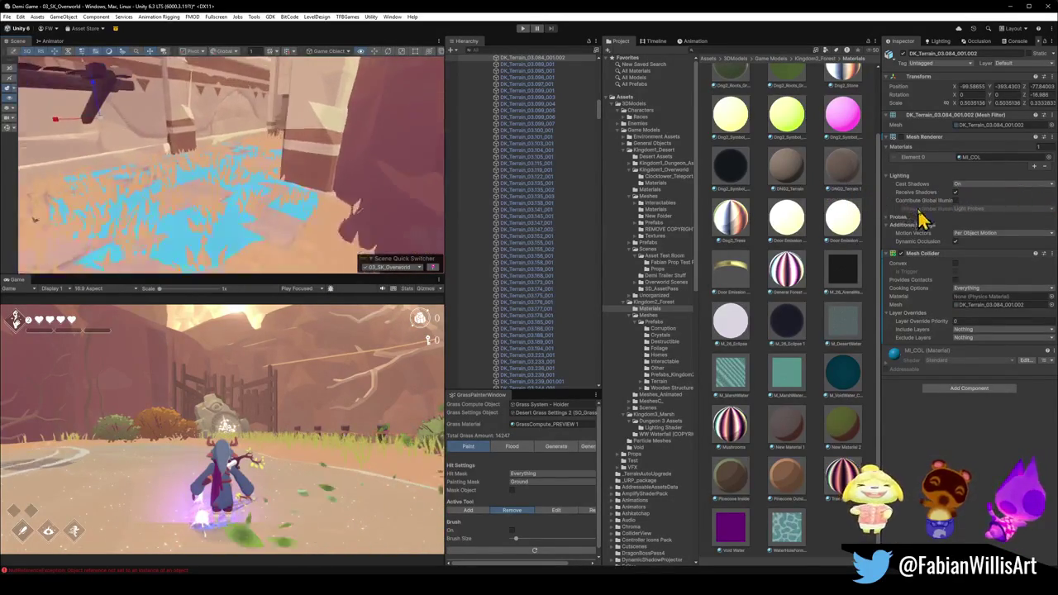
Add a Mesh Collider to terrain piece DK_Terrain_03.084_001.003 near the bench.
left_click(213, 185)
left_click(218, 186)
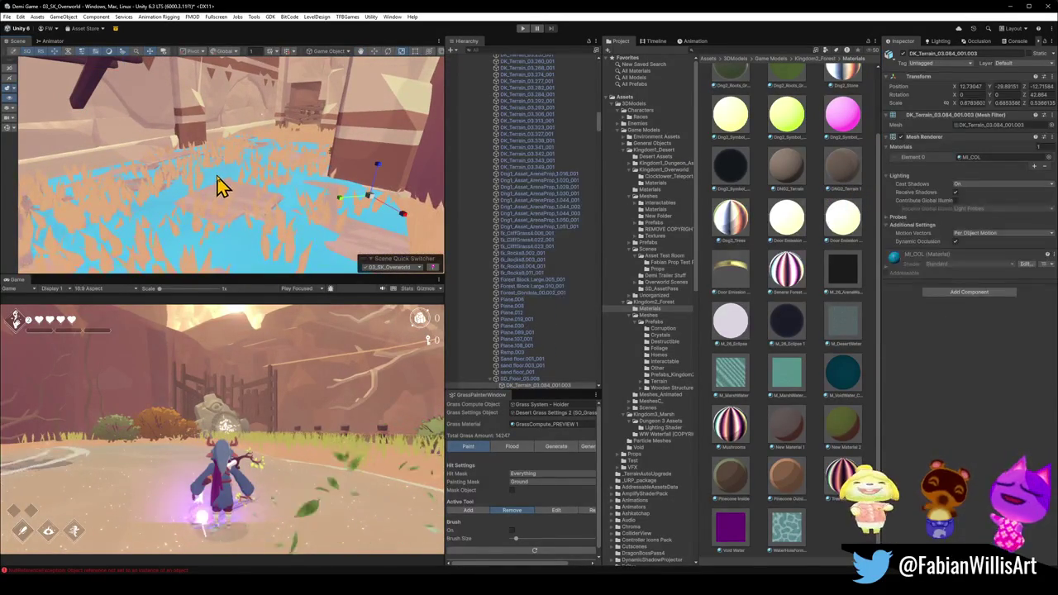
left_click(968, 292)
left_click(946, 333)
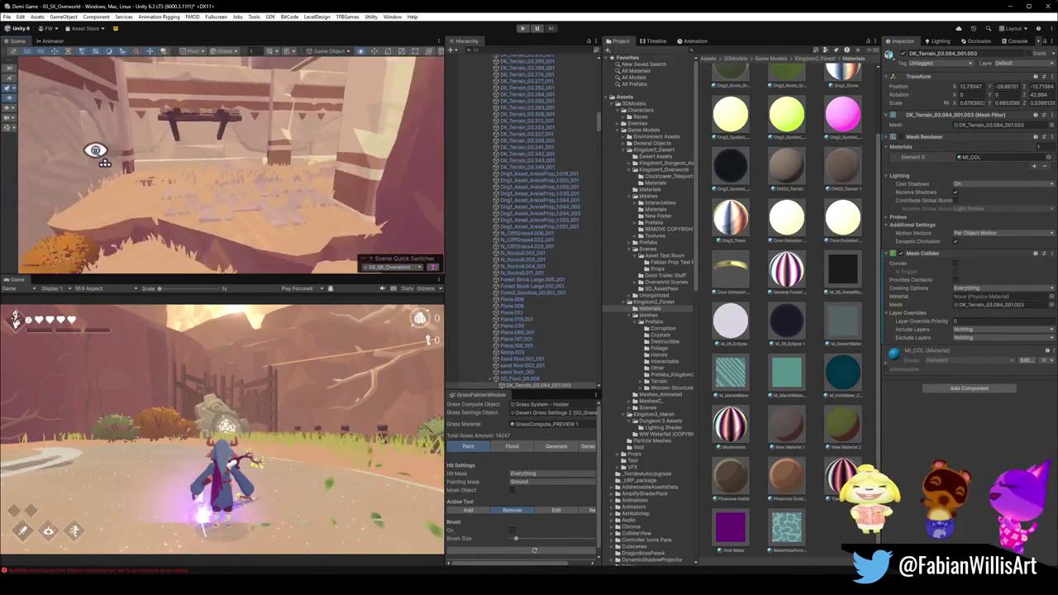
Fly past the bench, bridge and pillar corridor to check the grass close to the wall.
key("w")
key("s")
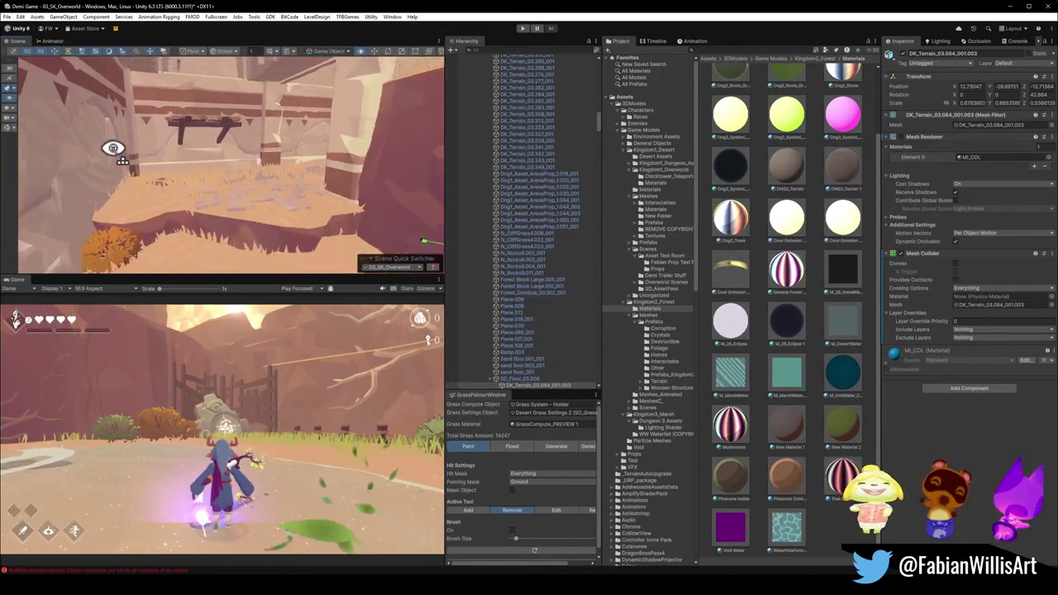
key("w")
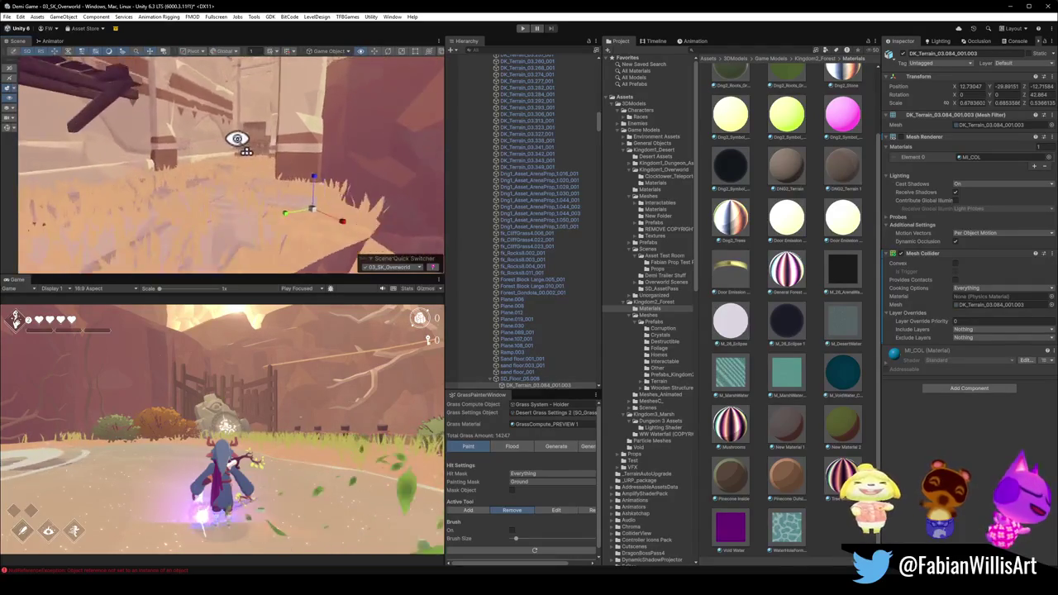
key("w")
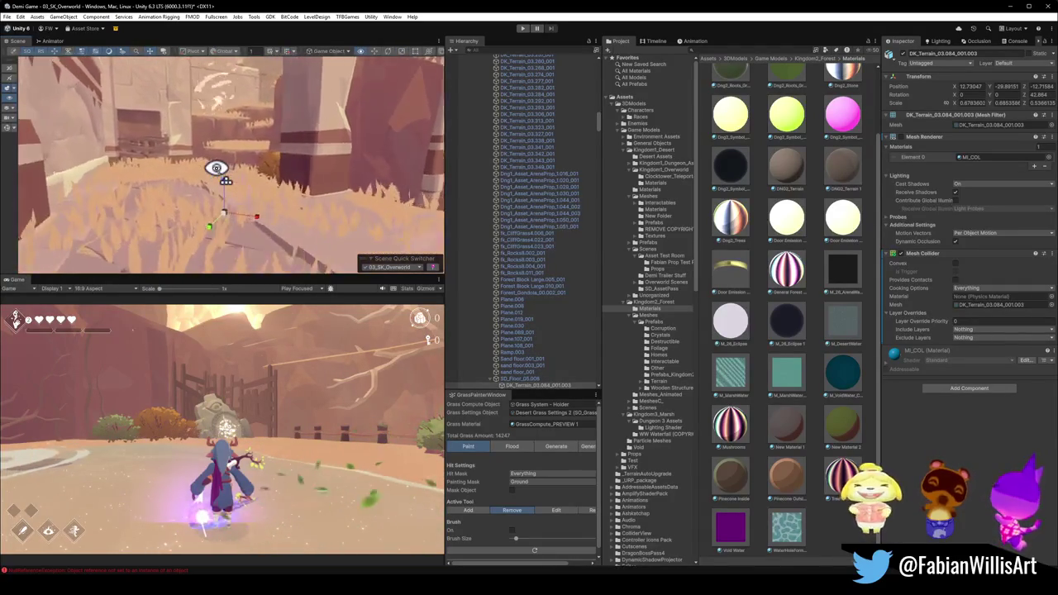
key("w")
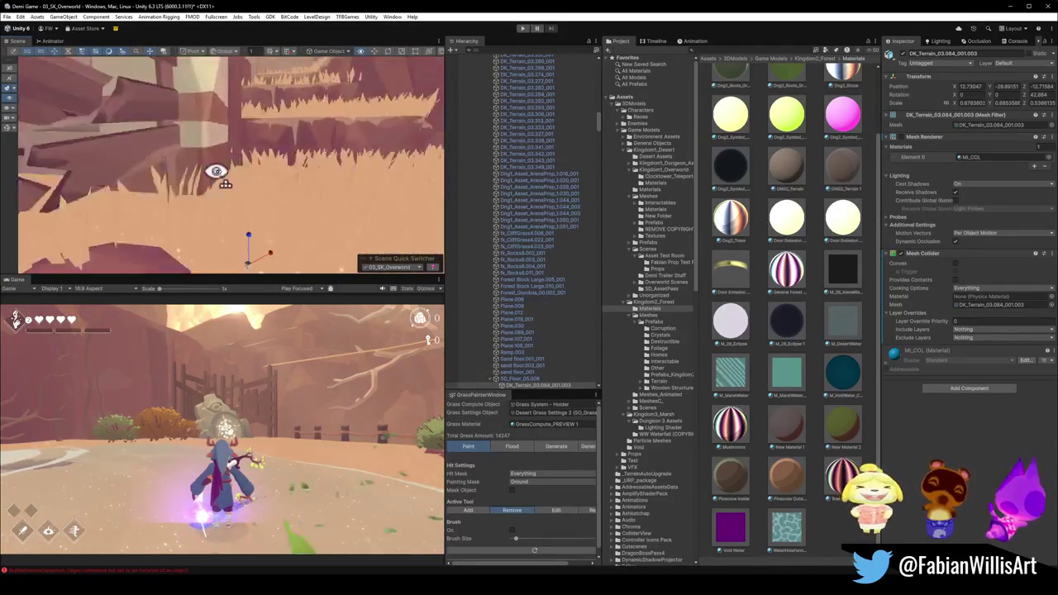
key("w")
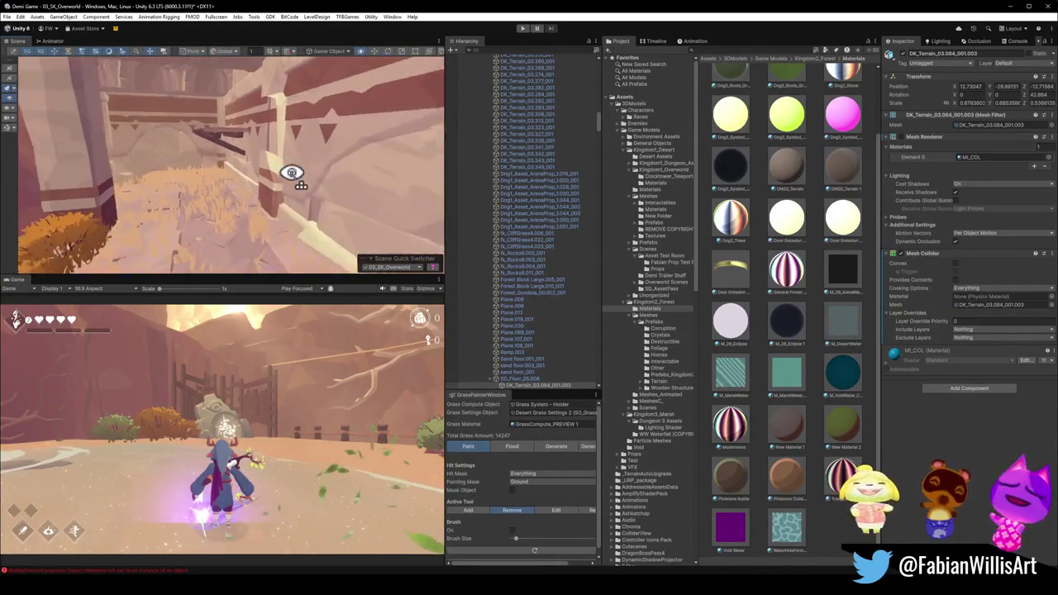
key("w")
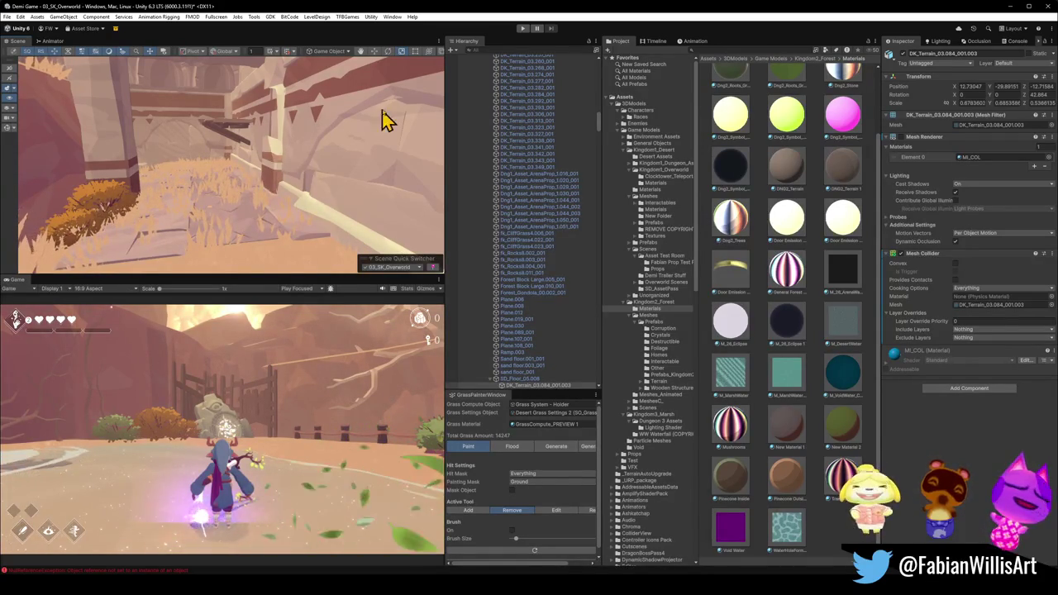
mouse_move(267, 179)
left_mouse_down()
mouse_move(231, 184)
mouse_move(353, 166)
mouse_move(272, 179)
mouse_move(234, 170)
mouse_move(236, 198)
mouse_move(252, 213)
left_mouse_up()
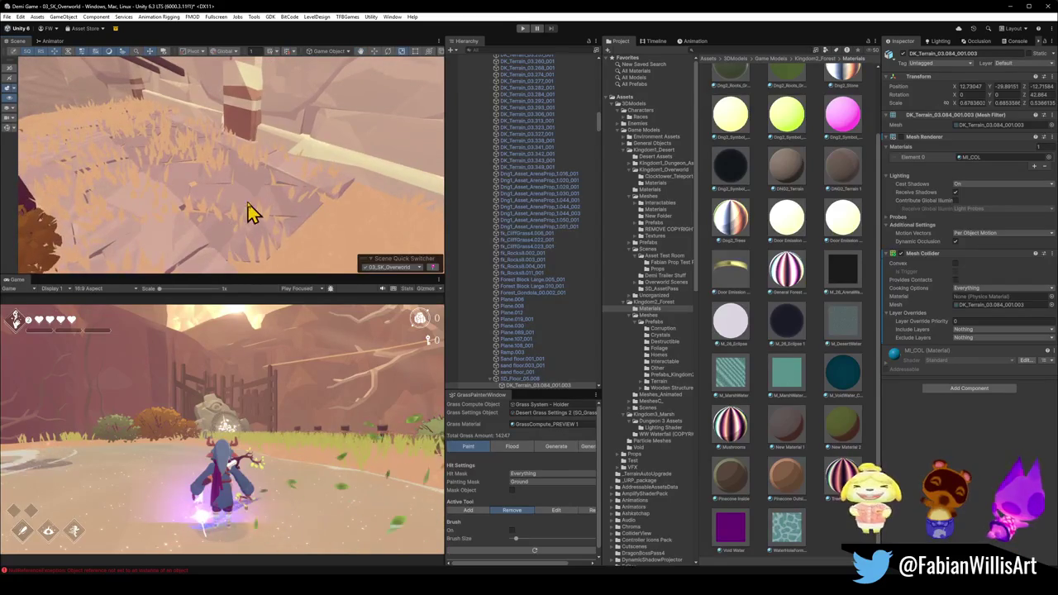
Select Sand floor.003 as the grass surface and turn on the Remove grass brush.
left_click(328, 235)
left_click(320, 241)
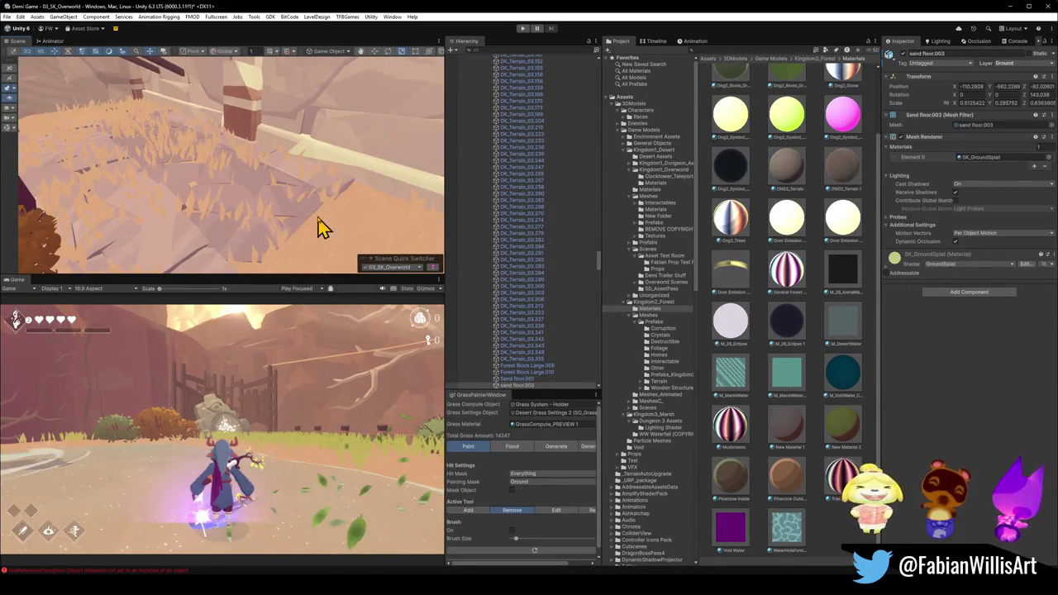
left_click(511, 529)
scroll(264, 202, "up", 3)
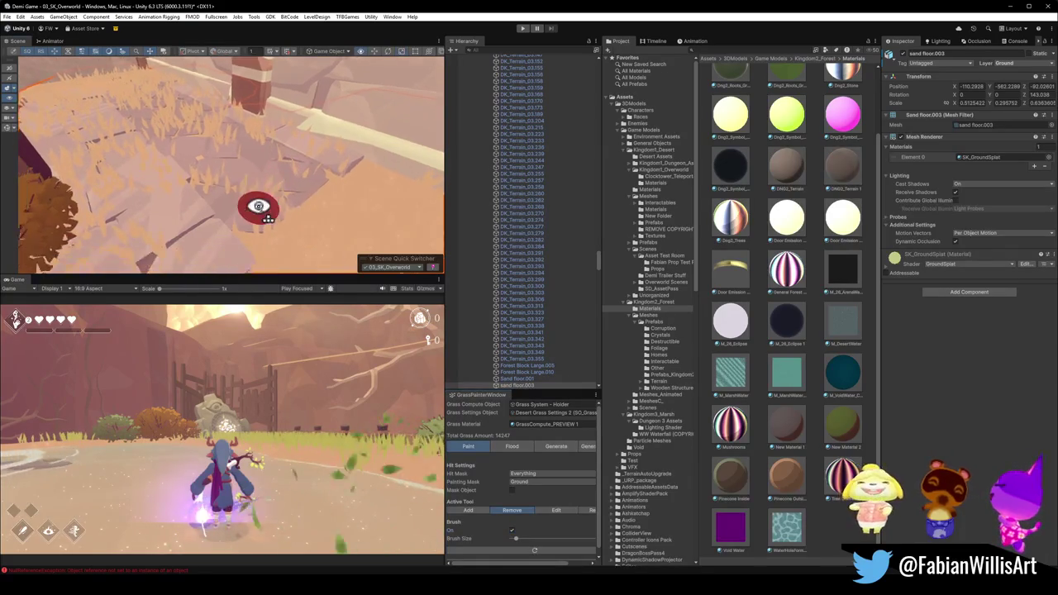
Erase grass patches from the sand floor near the wall, bringing the total to 13928.
mouse_move(231, 215)
left_mouse_down()
mouse_move(189, 129)
mouse_move(116, 99)
mouse_move(189, 135)
mouse_move(193, 208)
mouse_move(157, 169)
mouse_move(132, 110)
mouse_move(116, 132)
left_mouse_up()
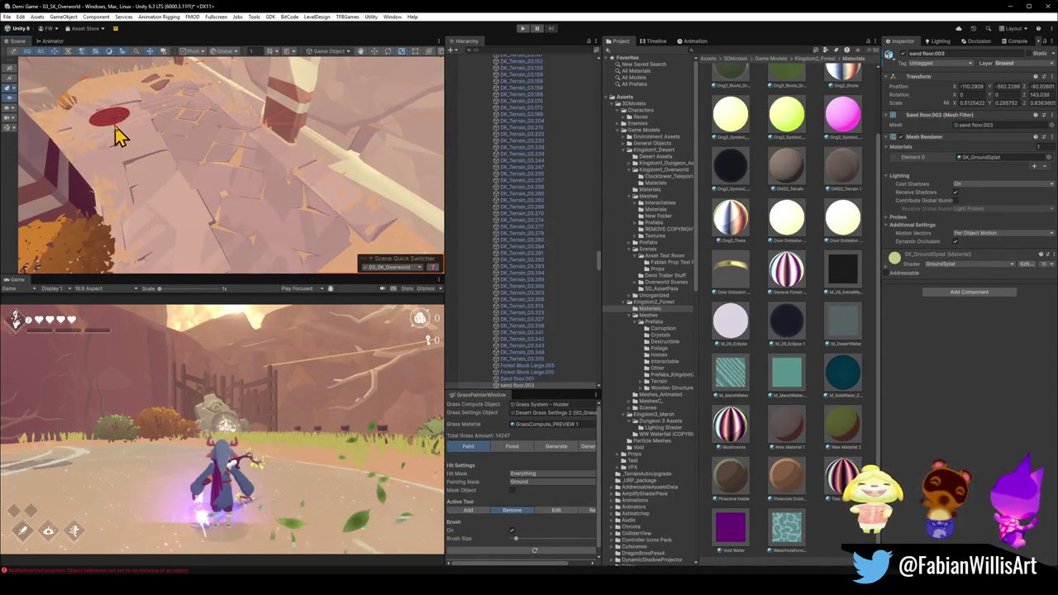
mouse_move(140, 219)
left_mouse_down()
mouse_move(314, 212)
mouse_move(314, 196)
mouse_move(237, 120)
left_mouse_up()
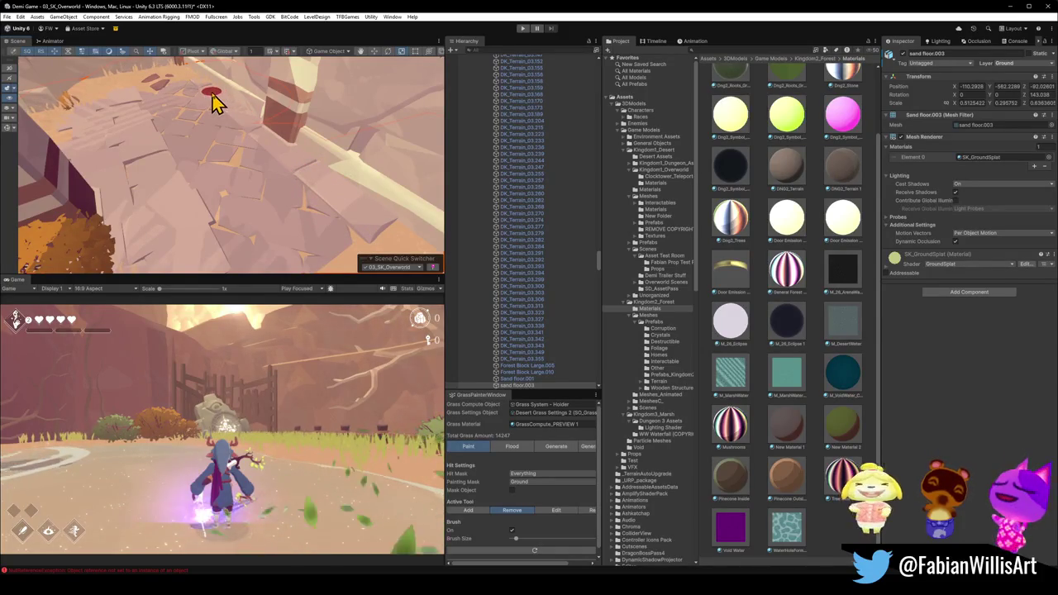
mouse_move(168, 209)
left_mouse_down()
mouse_move(253, 206)
mouse_move(182, 179)
left_mouse_up()
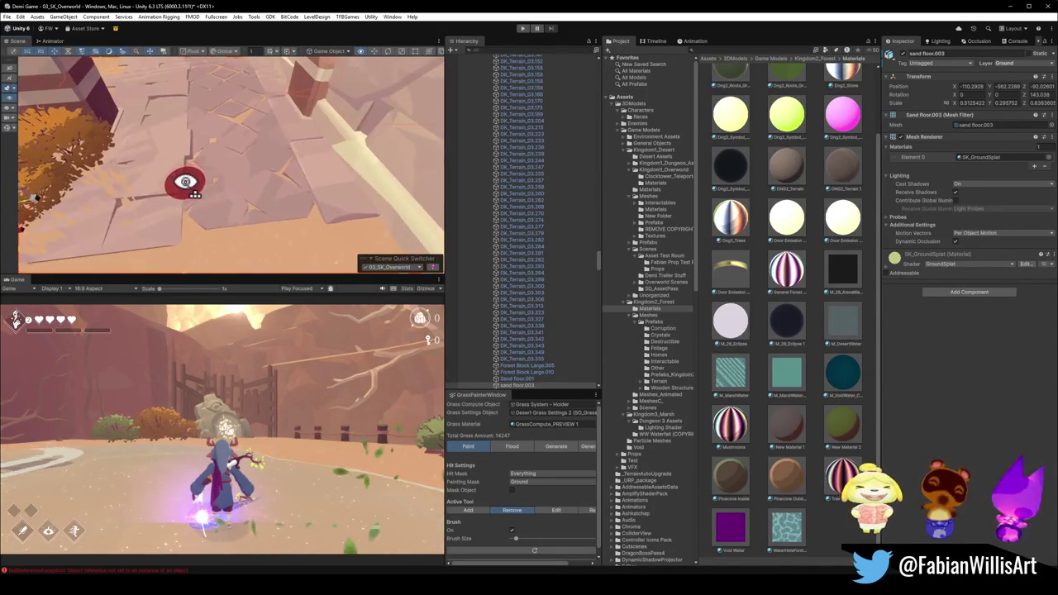
left_click_drag(95, 221, 255, 173)
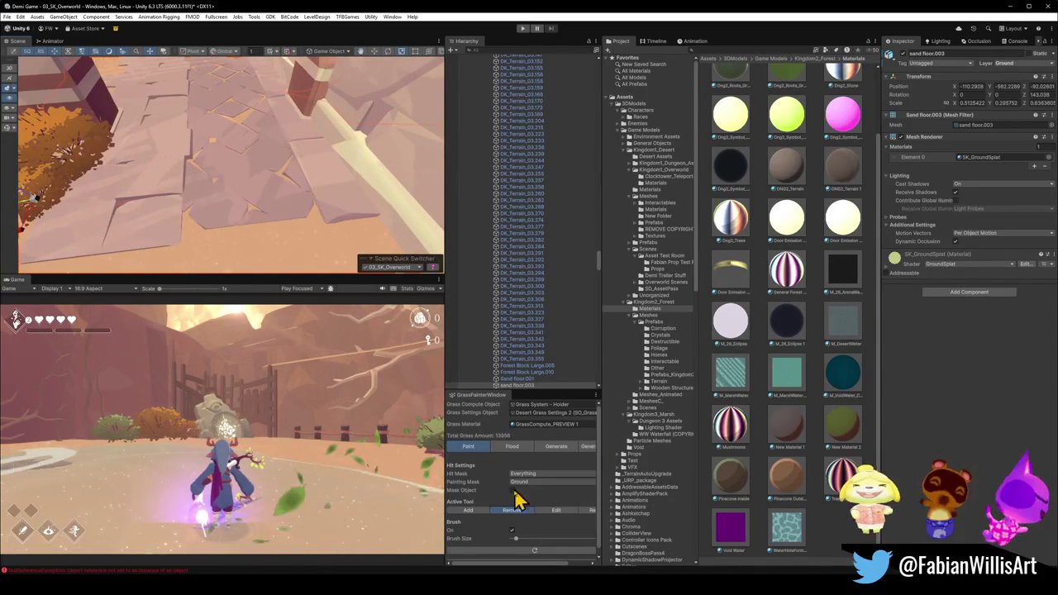
mouse_move(280, 211)
left_mouse_down()
mouse_move(314, 165)
mouse_move(284, 154)
mouse_move(229, 162)
mouse_move(378, 170)
mouse_move(302, 203)
mouse_move(330, 184)
mouse_move(366, 182)
mouse_move(343, 221)
mouse_move(373, 193)
left_mouse_up()
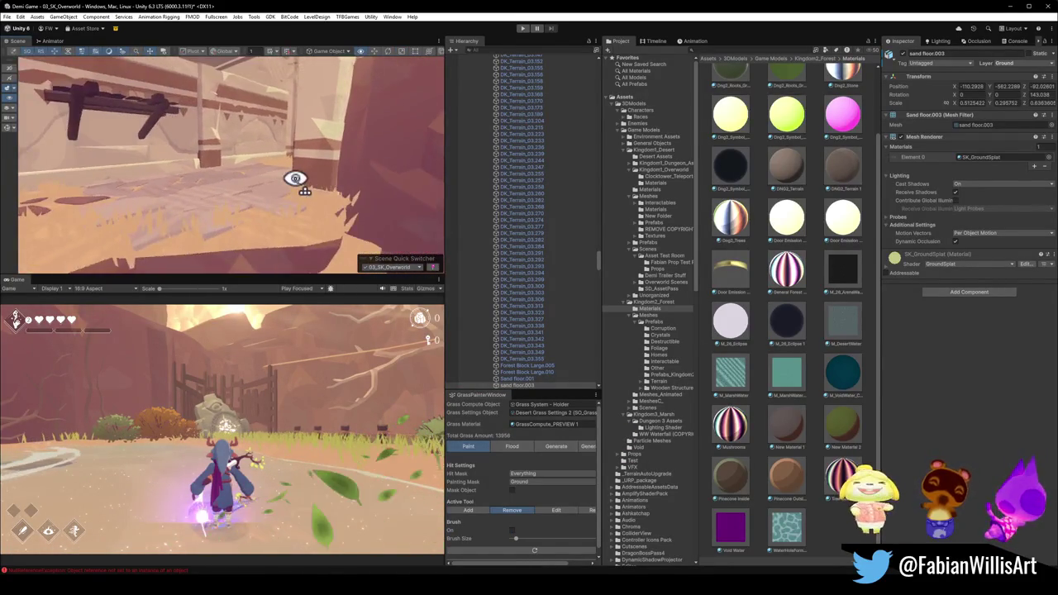
left_click_drag(279, 235, 298, 258)
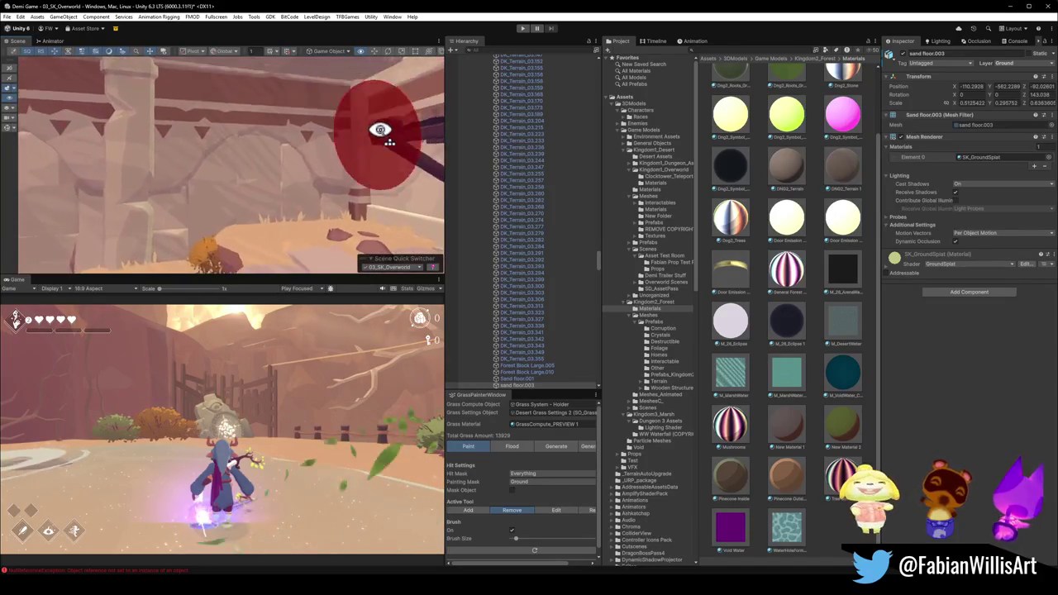
mouse_move(329, 147)
left_mouse_down()
mouse_move(406, 158)
mouse_move(321, 183)
mouse_move(425, 184)
mouse_move(471, 199)
left_mouse_up()
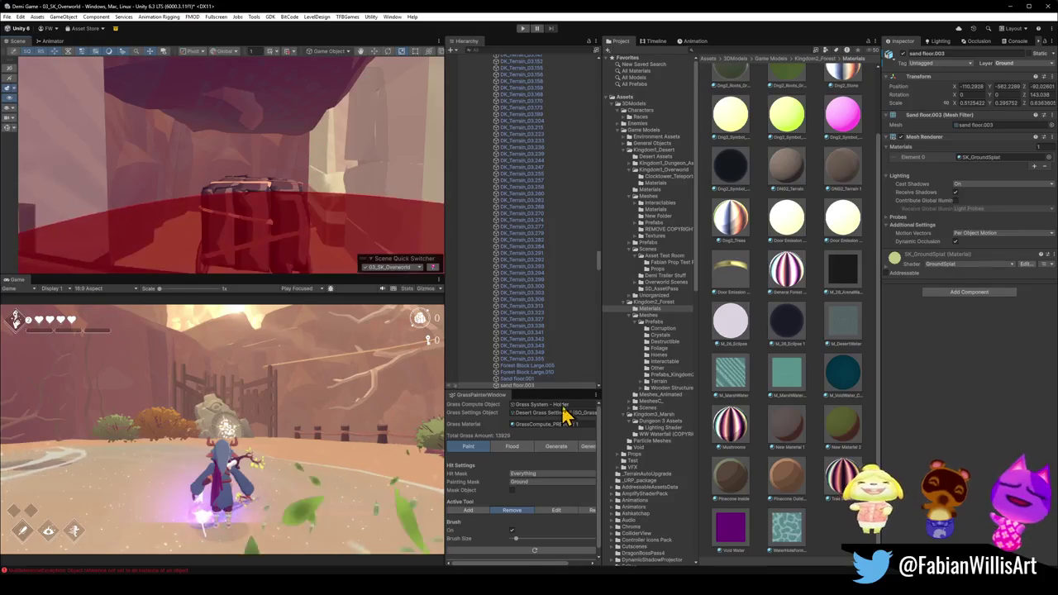
Switch off the grass brush and add a Mesh Collider to Sand floor.005.
left_click(514, 537)
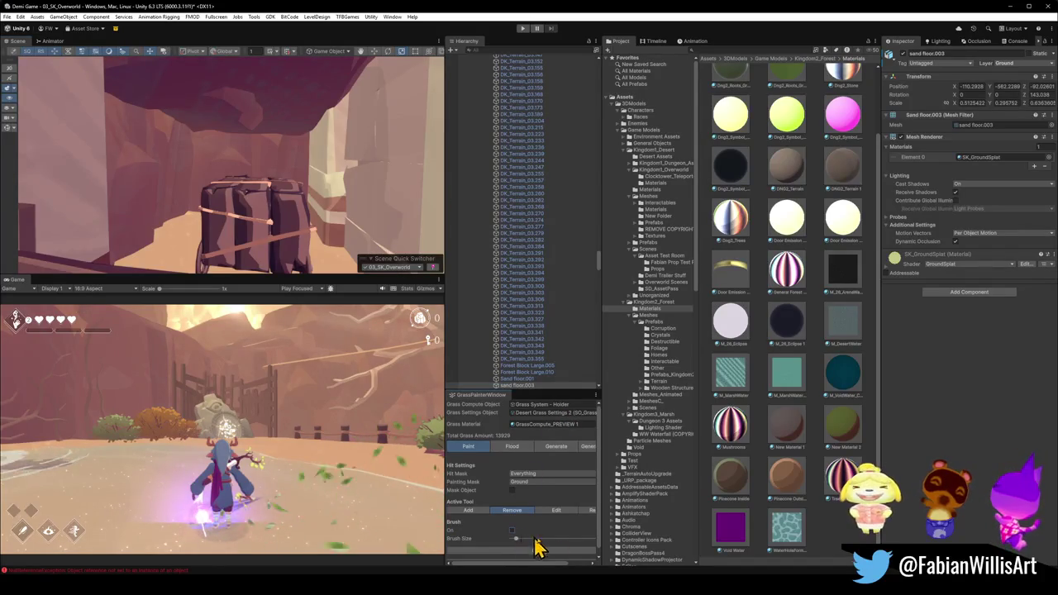
left_click(694, 526)
mouse_move(254, 209)
left_mouse_down()
mouse_move(229, 213)
mouse_move(226, 236)
mouse_move(207, 217)
mouse_move(218, 213)
left_mouse_up()
left_click(208, 215)
left_click(208, 215)
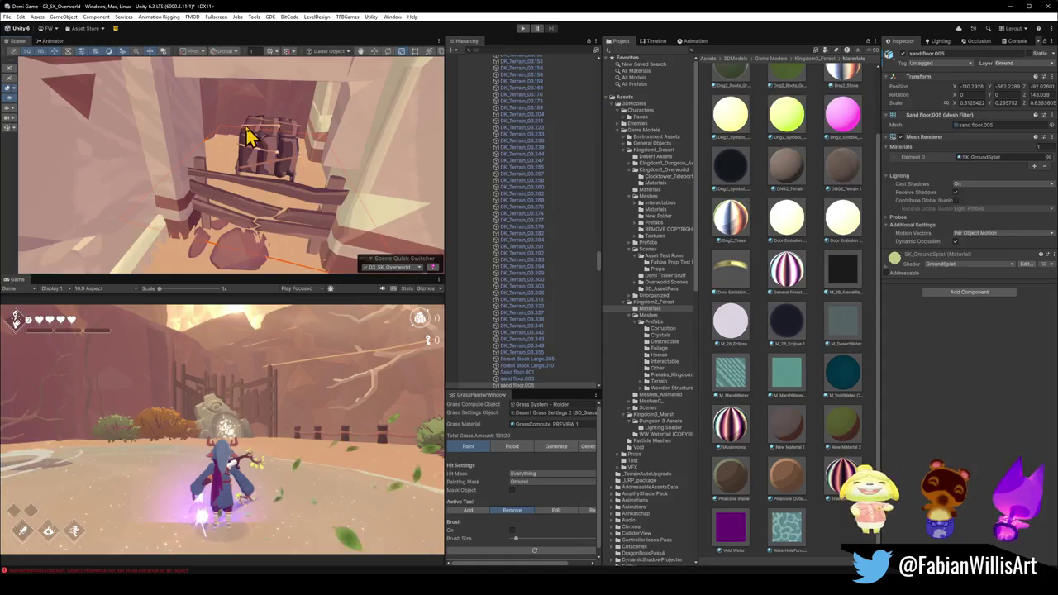
left_click(963, 292)
type("mesh")
left_click(950, 321)
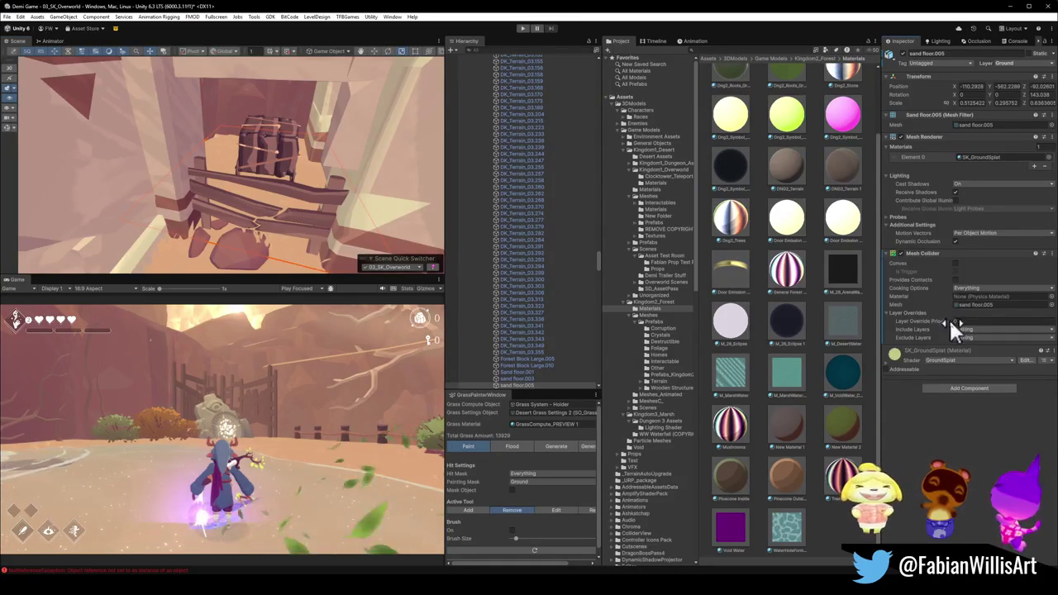
Review the Flood and Generate grass options, undoing and restoring the Mesh Collider.
left_click(514, 446)
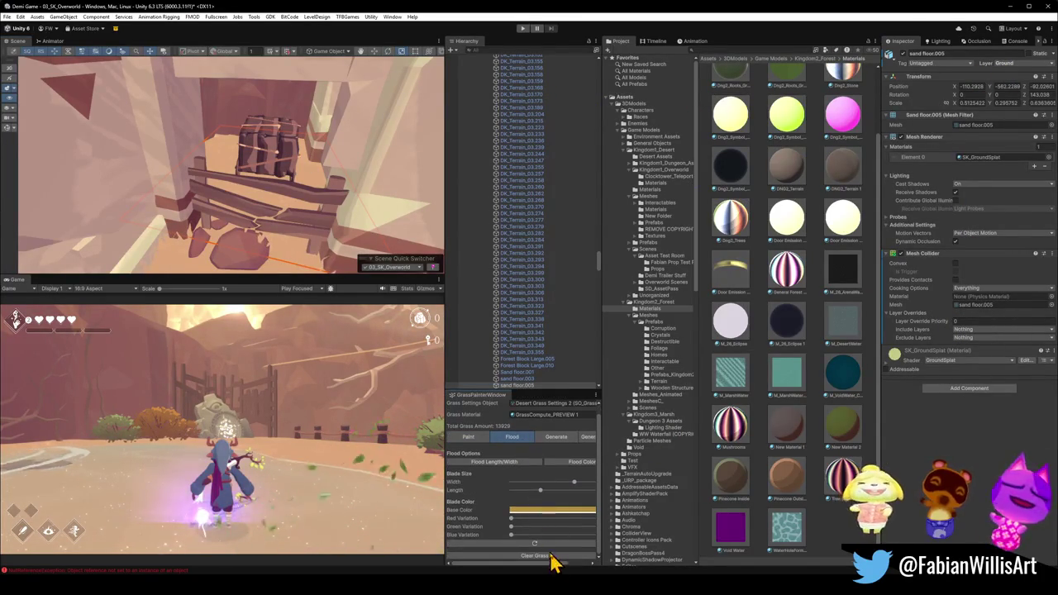
scroll(553, 458, "down", 1)
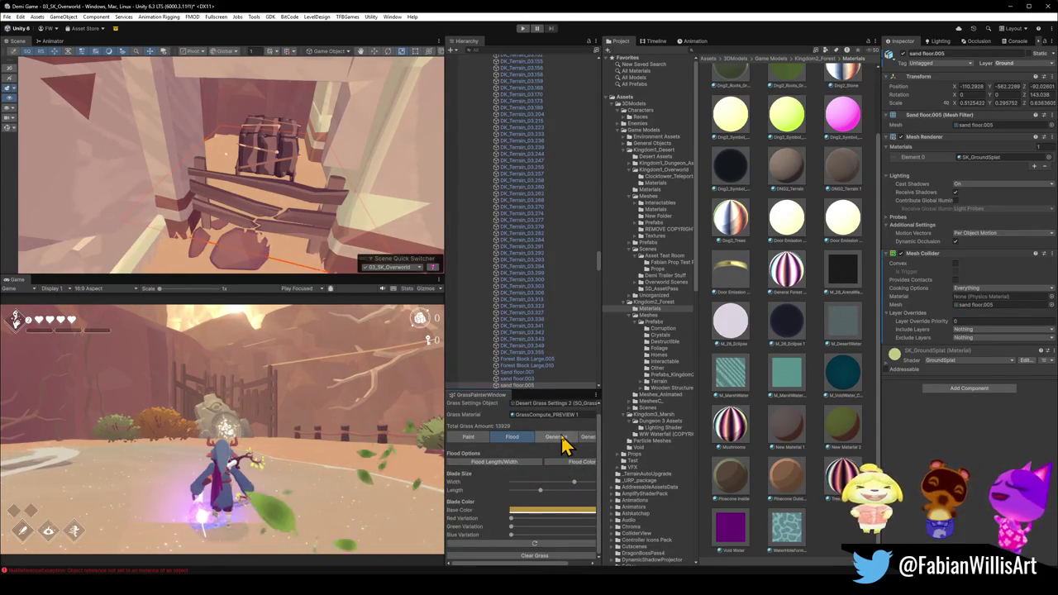
left_click(563, 439)
scroll(527, 496, "down", 2)
scroll(527, 496, "down", 3)
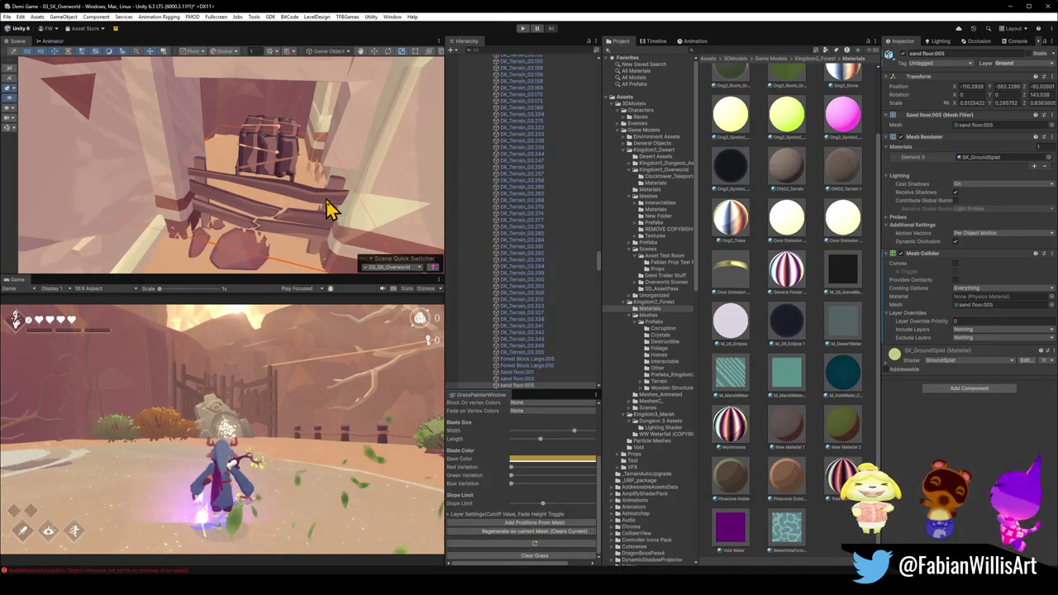
key("ctrl+z")
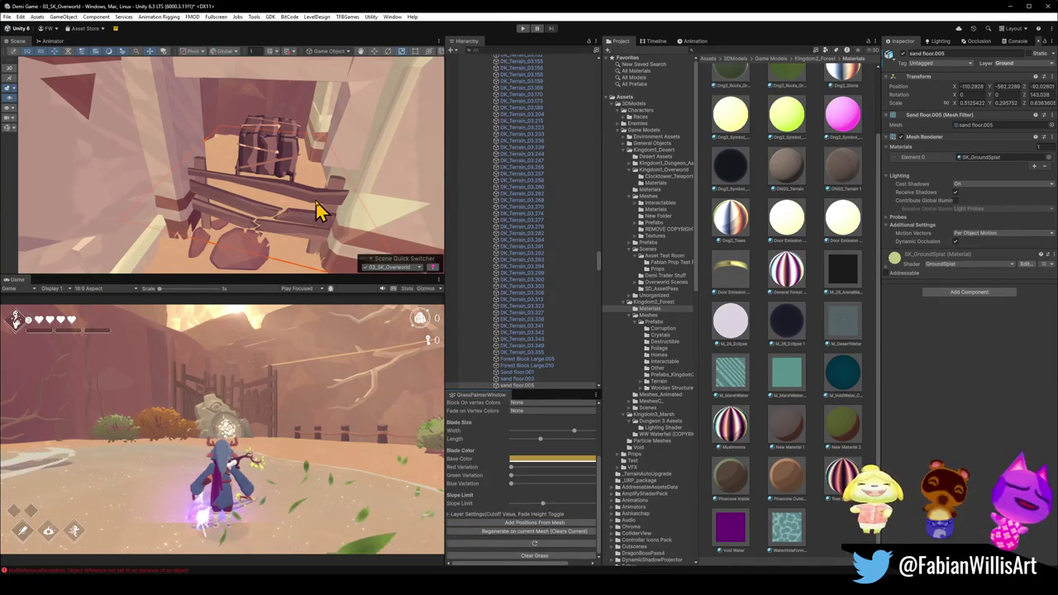
key("ctrl+y")
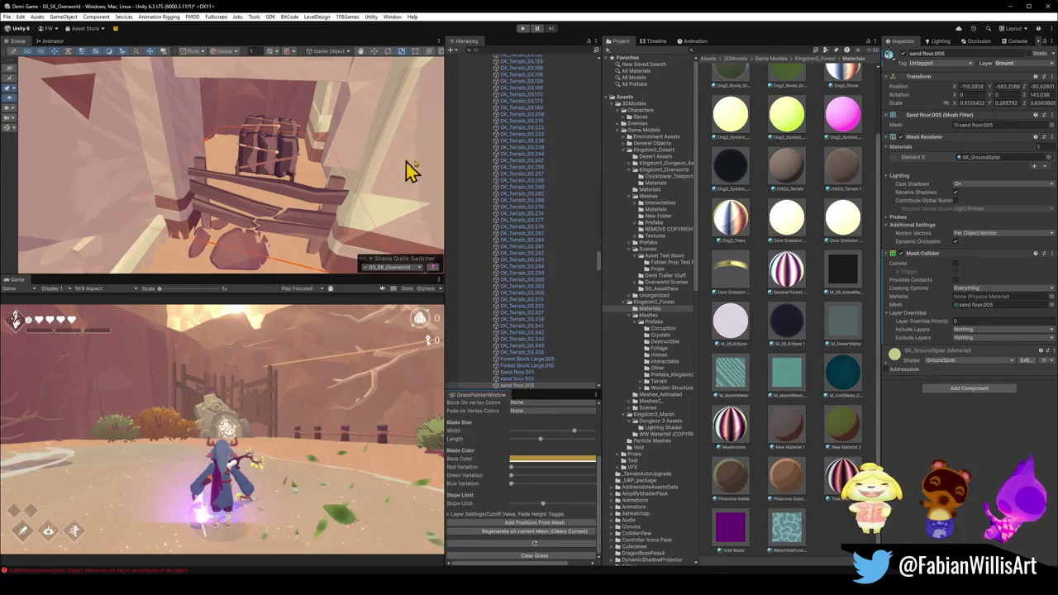
scroll(542, 318, "down", 8)
left_click(540, 272)
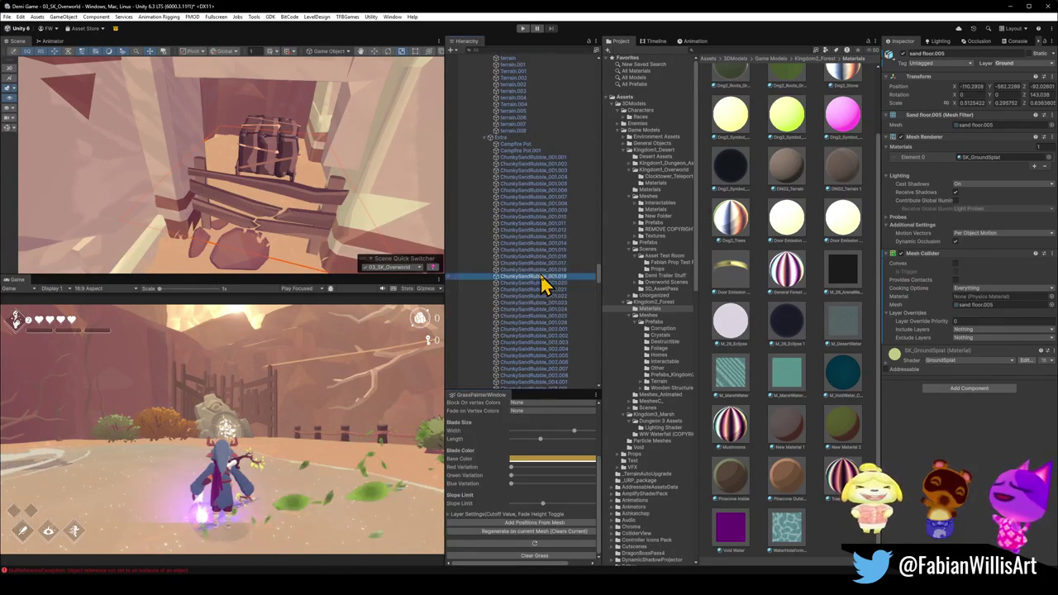
Select GRASS's TerrainRenderer and run the last command of its Render Terrain Map component.
left_click(532, 302)
key("ctrl+a")
key("Left")
key("Right")
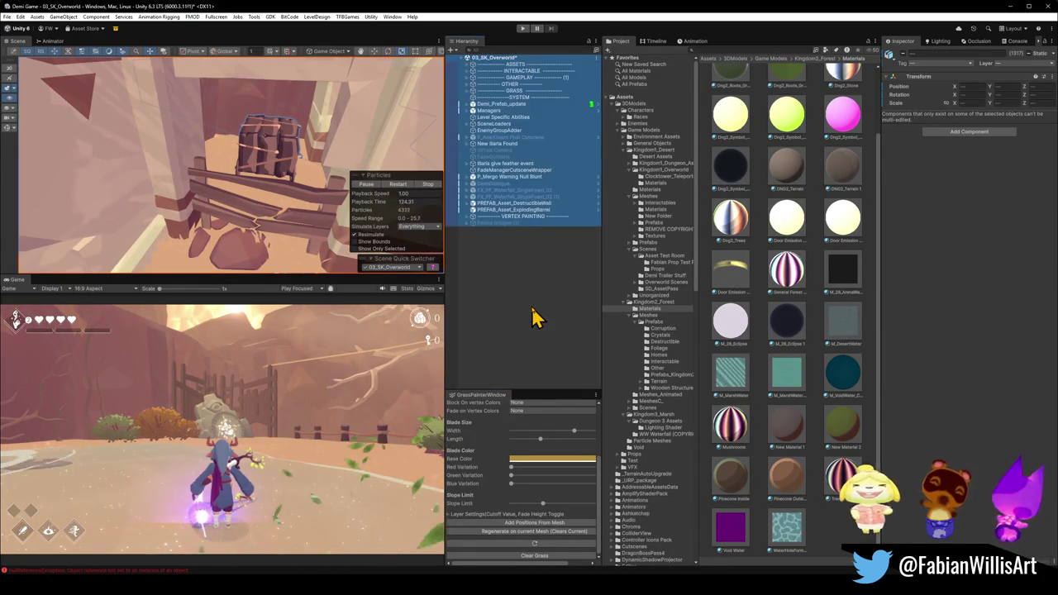
left_click(538, 319)
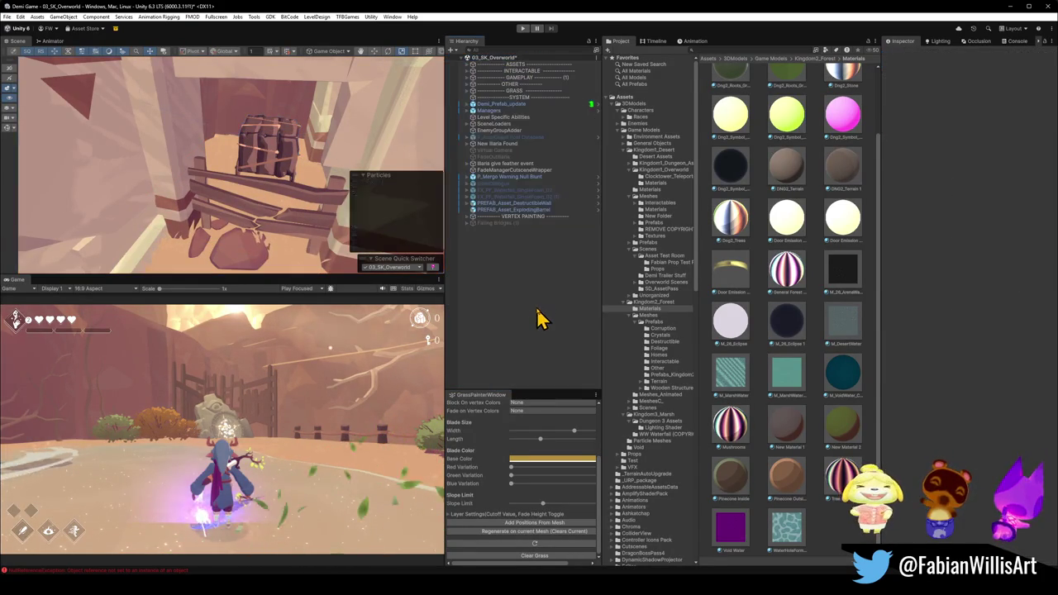
left_click(467, 90)
left_click(500, 97)
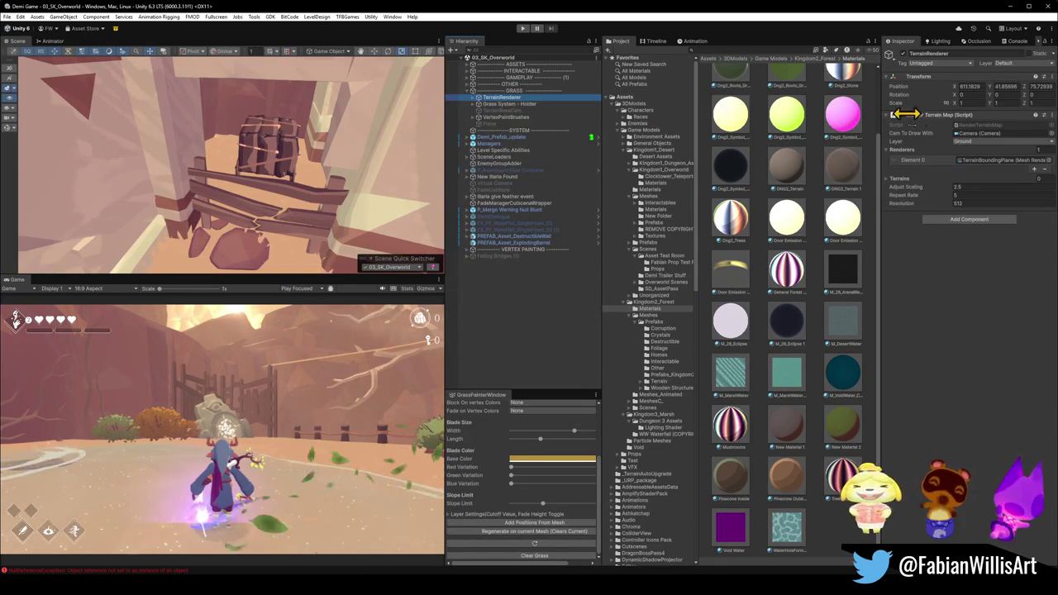
right_click(931, 114)
left_click(963, 238)
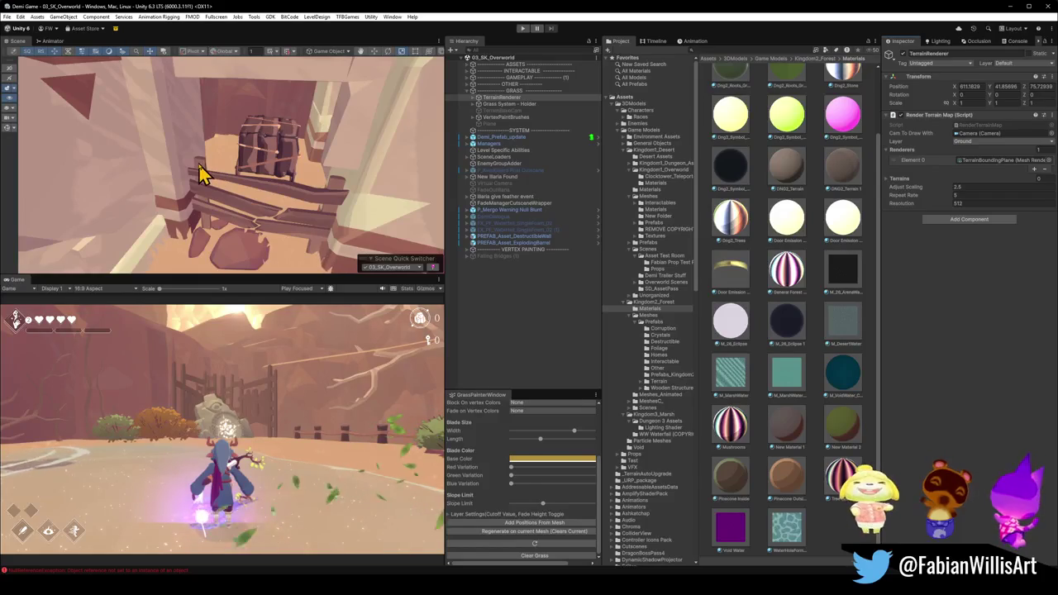
Select the overhanging rock piece DK_Terrain_01.050 in the Scene view.
left_click_drag(309, 165, 296, 70)
left_click(249, 128)
left_click(256, 119)
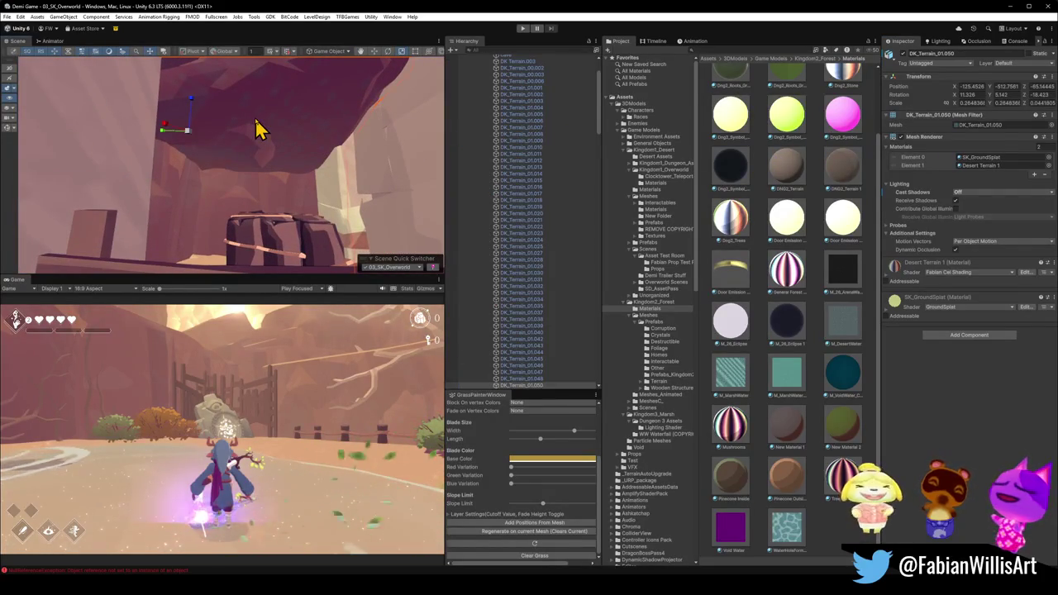
Deactivate DK_Terrain_01.050, then inspect Cube.136 and fk_Rocks8.011 near the pink rocks.
left_click(902, 54)
mouse_move(347, 115)
left_mouse_down()
mouse_move(322, 19)
mouse_move(264, 141)
mouse_move(274, 94)
mouse_move(236, 151)
mouse_move(267, 237)
mouse_move(288, 246)
mouse_move(272, 213)
left_mouse_up()
left_click(243, 178)
left_click(244, 178)
left_click(253, 198)
left_click(254, 199)
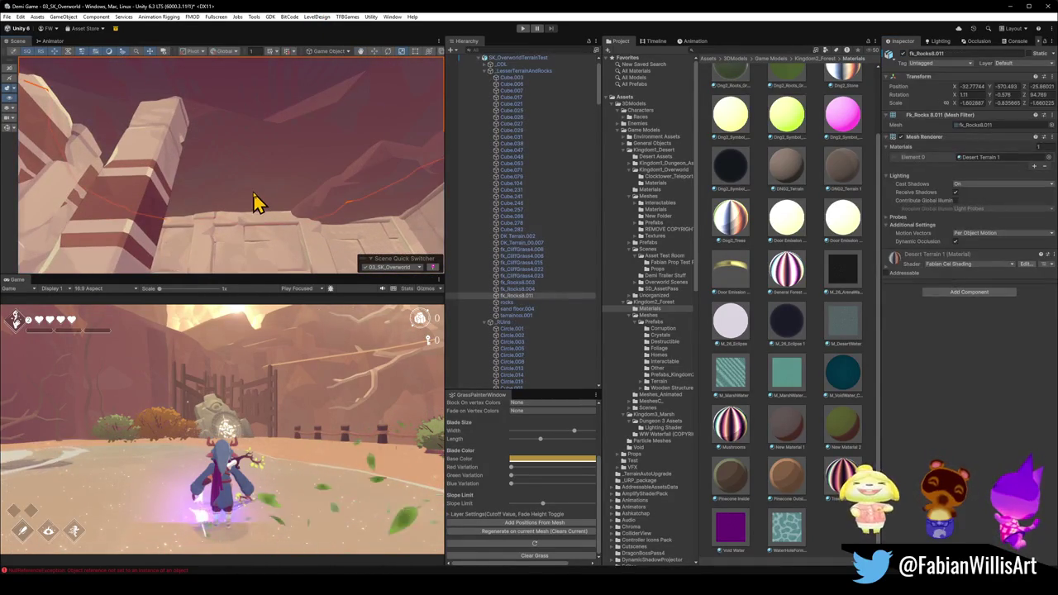
left_click(333, 171)
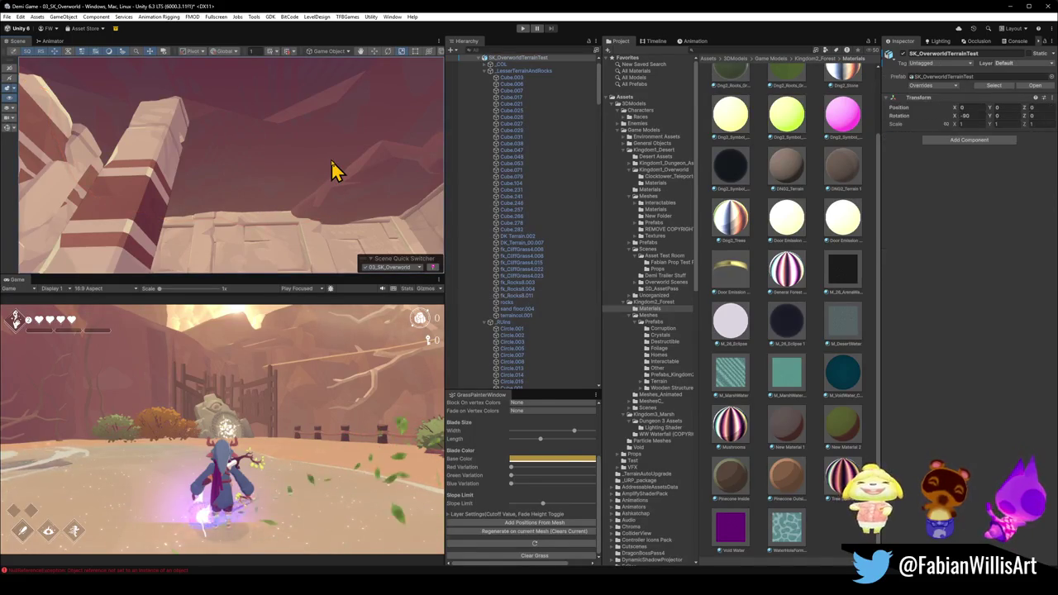
Reselect Cube.136 and DK_Terrain_01.050 by the doorway bench, then clear the selection.
left_click_drag(303, 138, 295, 224)
left_click(299, 233)
left_click(300, 232)
left_click(303, 229)
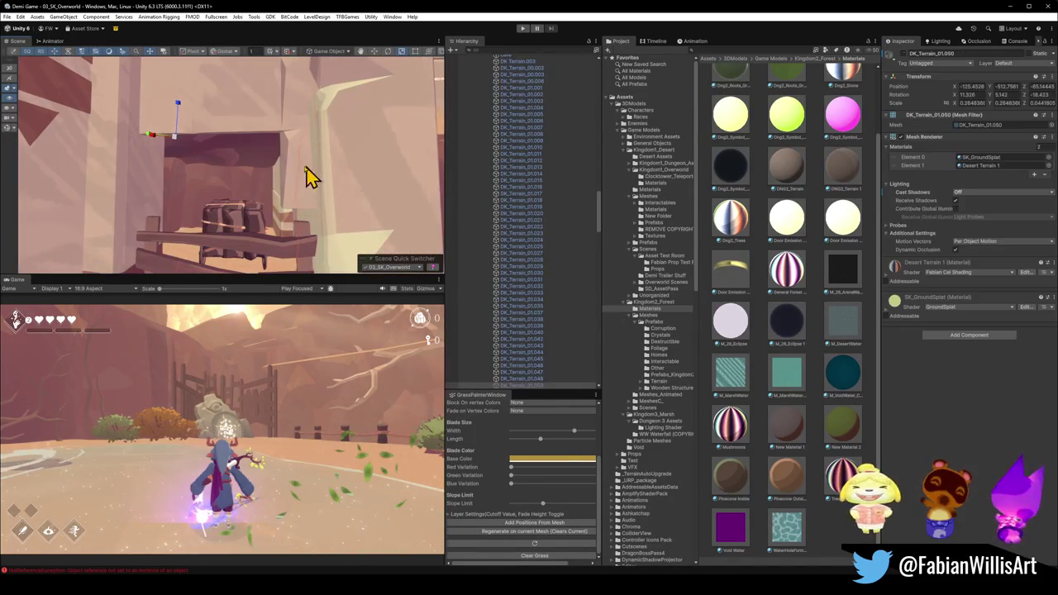
left_click(833, 533)
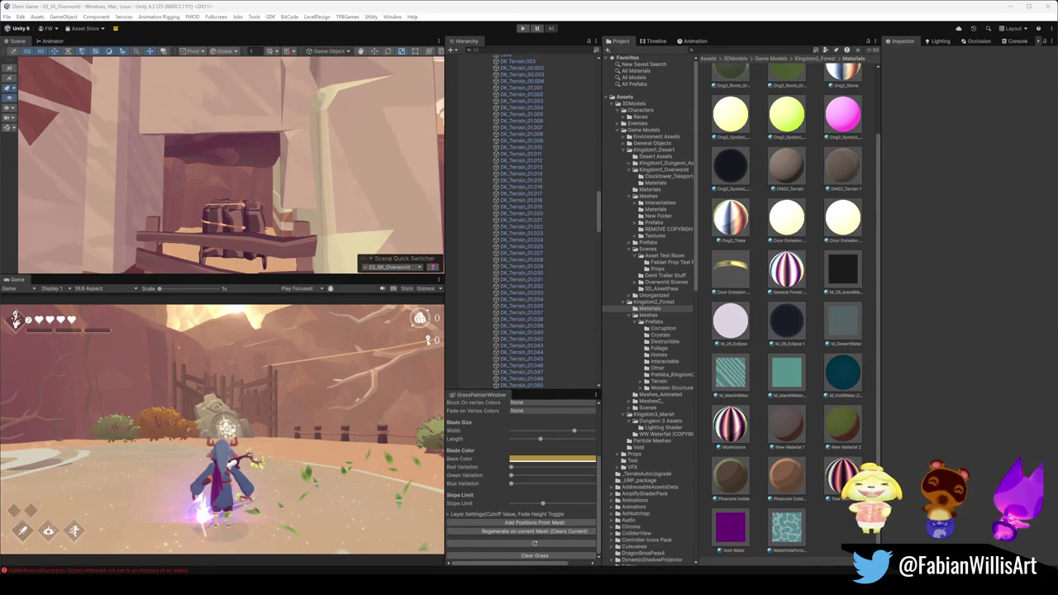
mouse_move(248, 174)
left_mouse_down()
mouse_move(237, 129)
mouse_move(288, 104)
mouse_move(271, 78)
mouse_move(264, 178)
mouse_move(390, 182)
left_mouse_up()
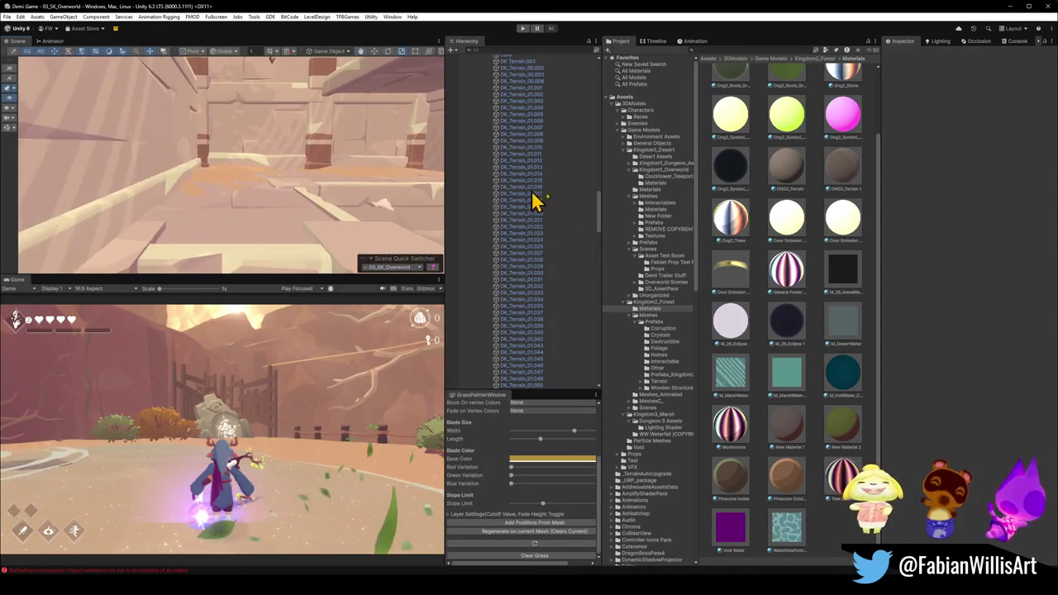
Clear the selection and inspect TerrainRenderer in the expanded GRASS group.
left_click(529, 288)
key("ctrl+a")
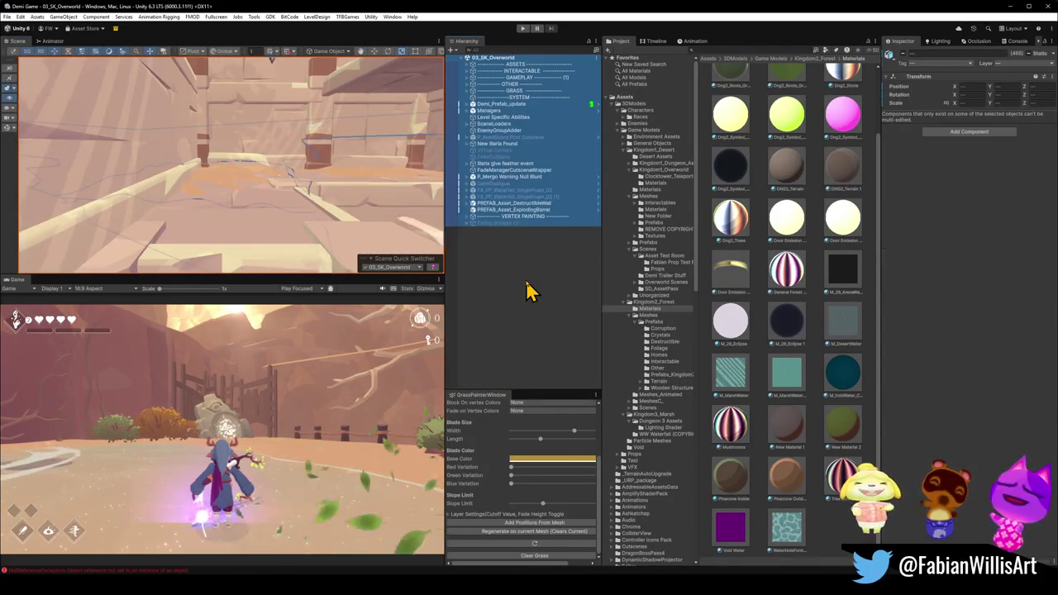
left_click(504, 274)
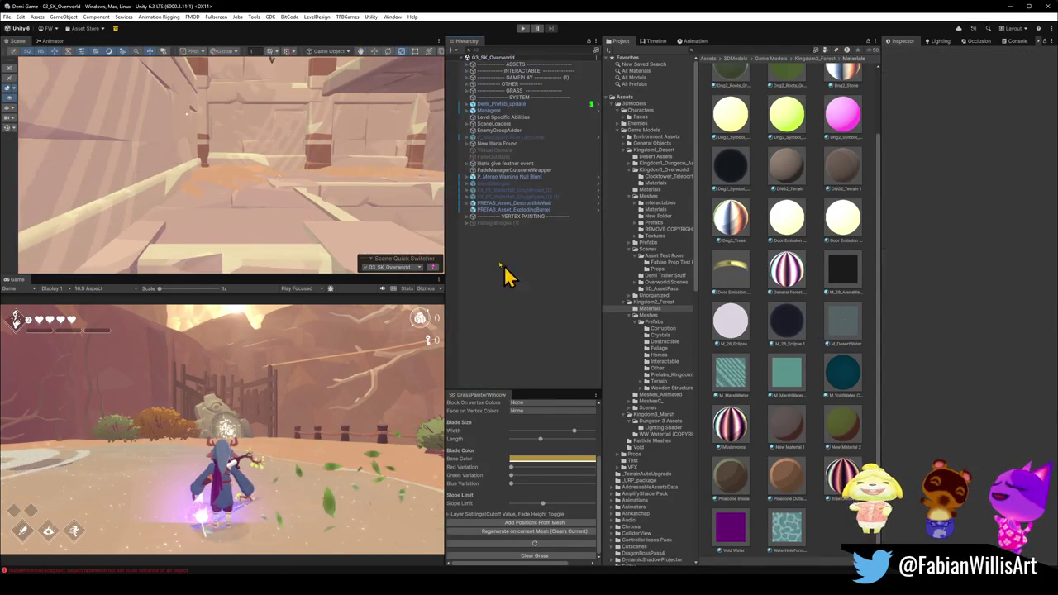
left_click(468, 90)
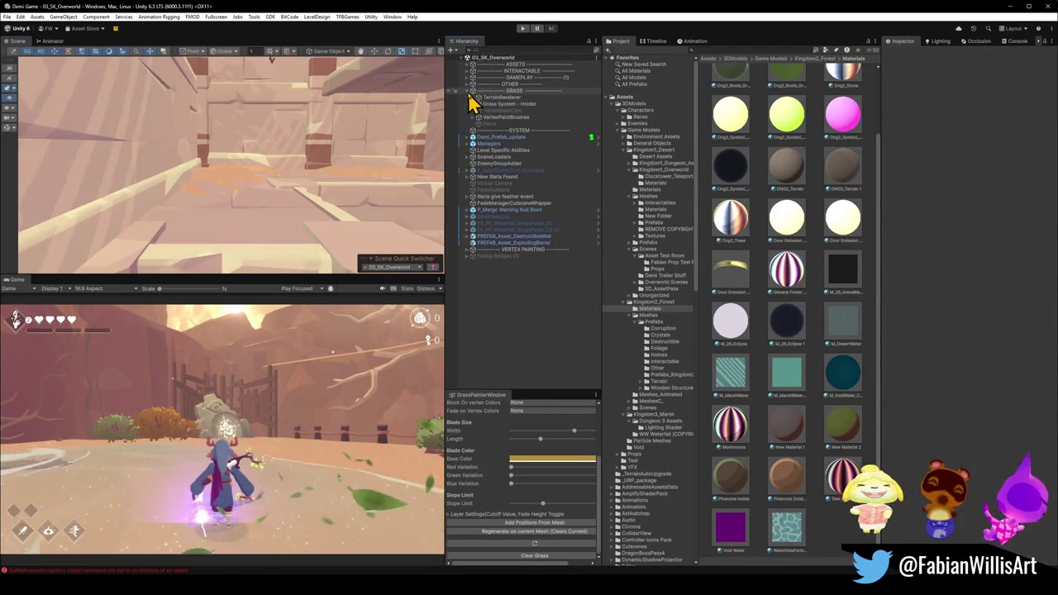
left_click(500, 97)
Select sand floor.005 to show its SK_GroundSplat material and Mesh Collider.
mouse_move(199, 163)
left_mouse_down()
mouse_move(235, 152)
mouse_move(245, 170)
mouse_move(285, 187)
mouse_move(370, 191)
mouse_move(306, 205)
mouse_move(229, 199)
mouse_move(184, 128)
mouse_move(200, 137)
mouse_move(167, 199)
mouse_move(176, 190)
mouse_move(167, 172)
mouse_move(234, 169)
mouse_move(183, 149)
mouse_move(212, 170)
mouse_move(171, 180)
left_mouse_up()
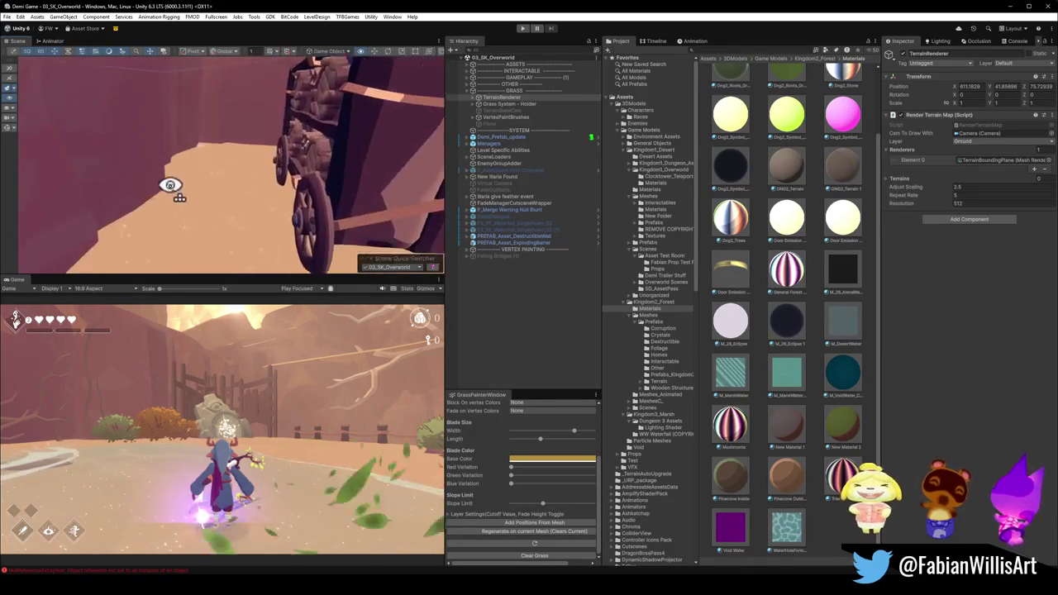
left_click(201, 207)
left_click(227, 213)
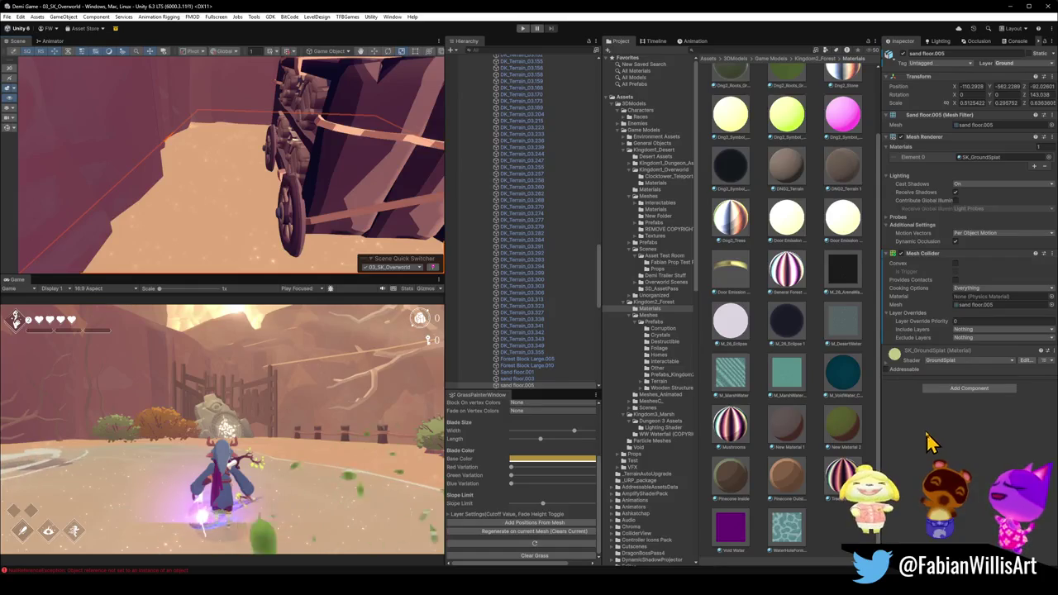
Regenerate the grass on the sand floor mesh and orbit to check the blades.
left_click(548, 530)
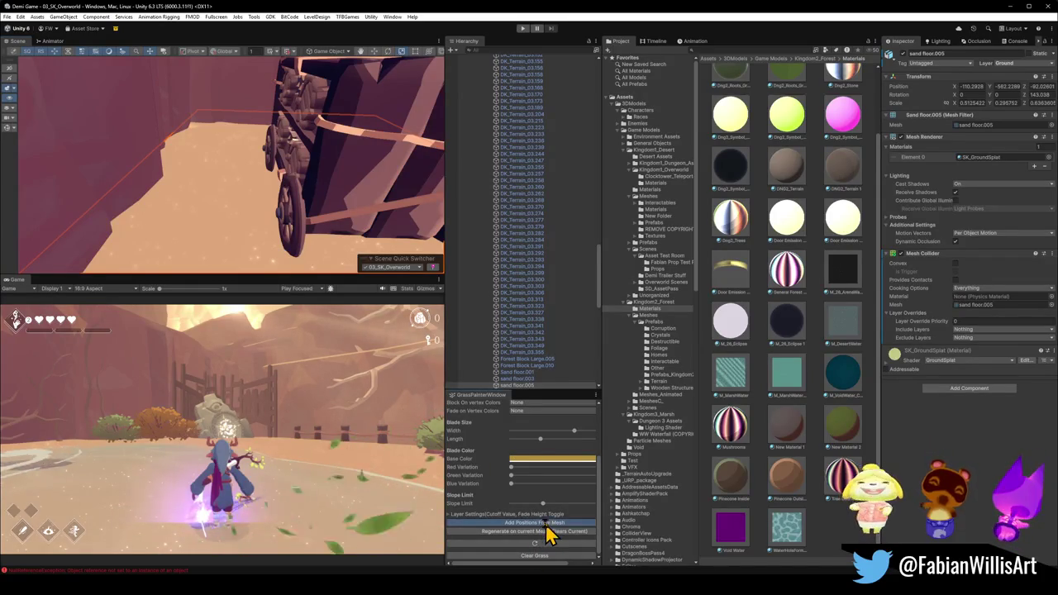
mouse_move(273, 235)
left_mouse_down()
mouse_move(307, 241)
mouse_move(229, 206)
mouse_move(233, 197)
left_mouse_up()
mouse_move(270, 215)
left_mouse_down()
mouse_move(237, 179)
mouse_move(218, 177)
mouse_move(208, 224)
left_mouse_up()
Remove the Mesh Collider from sand floor.005, then minimize Unity to return to Blender.
left_click(644, 400)
left_click(190, 247)
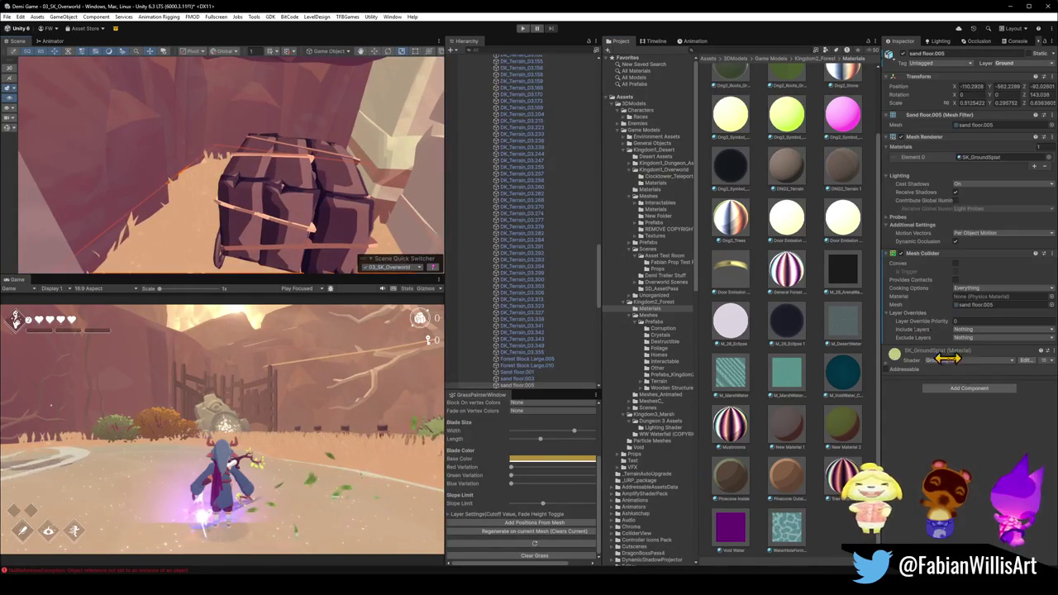
right_click(931, 253)
left_click(963, 277)
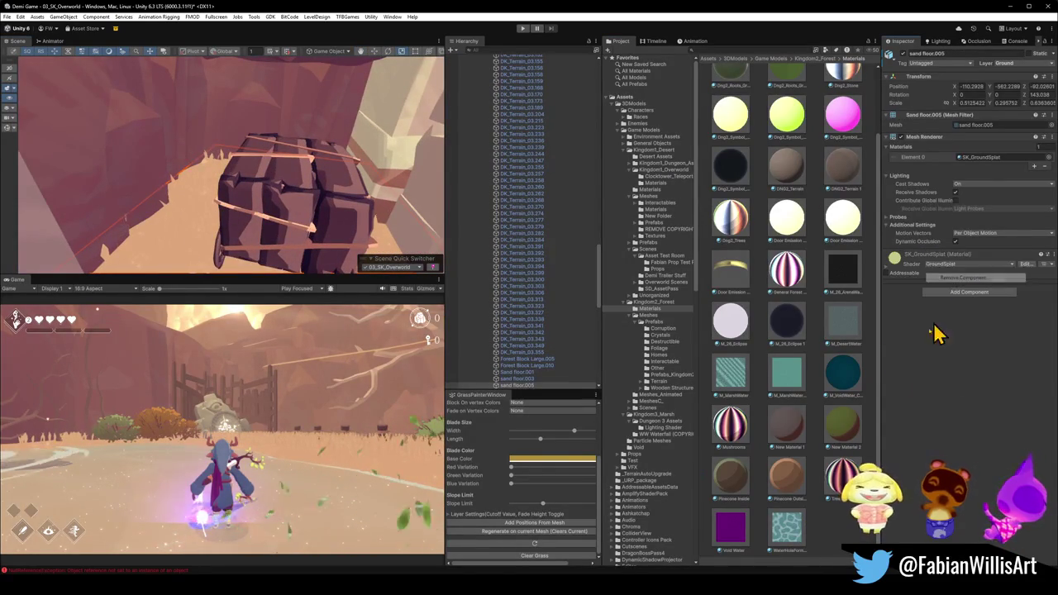
left_click_drag(276, 165, 320, 158)
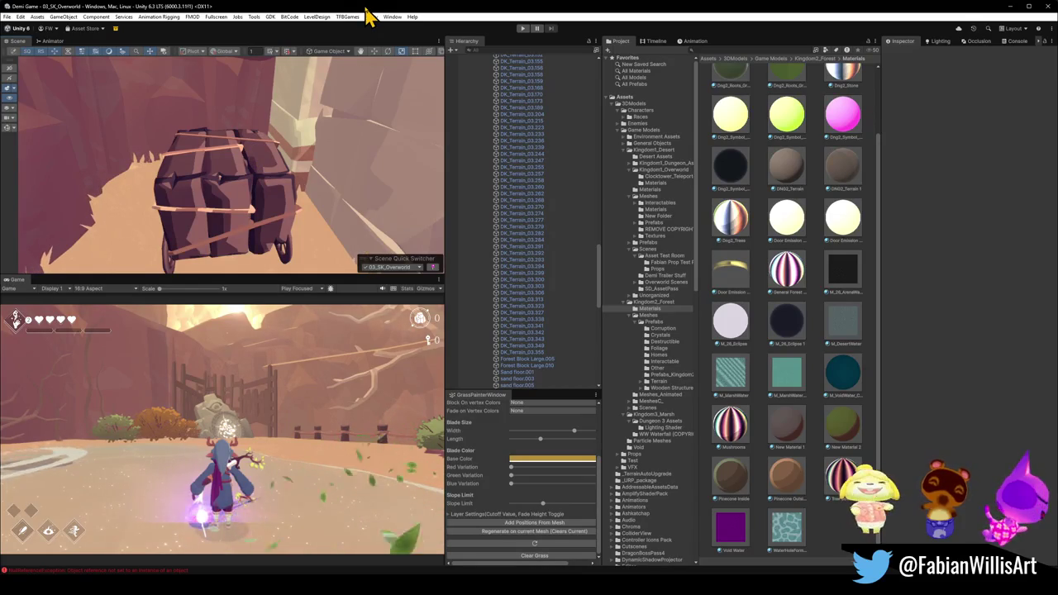
left_click_drag(290, 177, 293, 178)
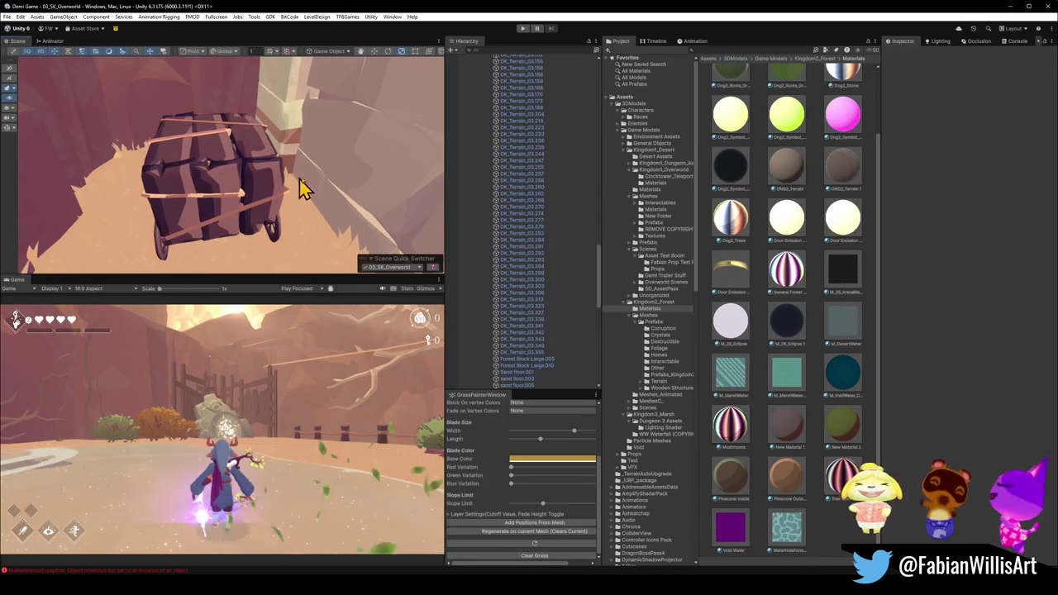
left_click(1013, 6)
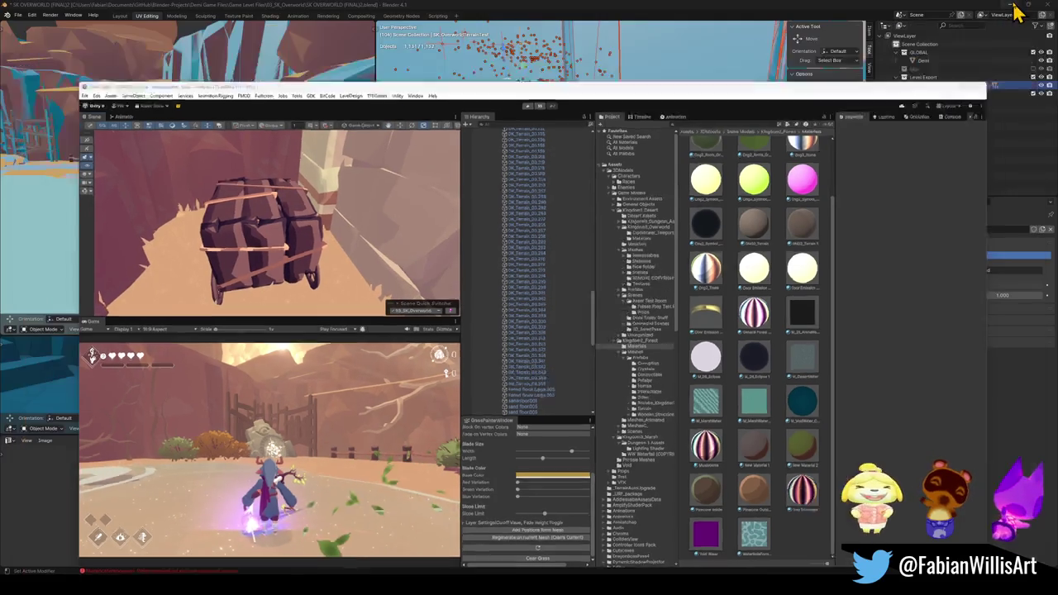
Select the UCX_Cube.012 collision box and save the SK OVERWORLD blend file.
left_click(580, 194)
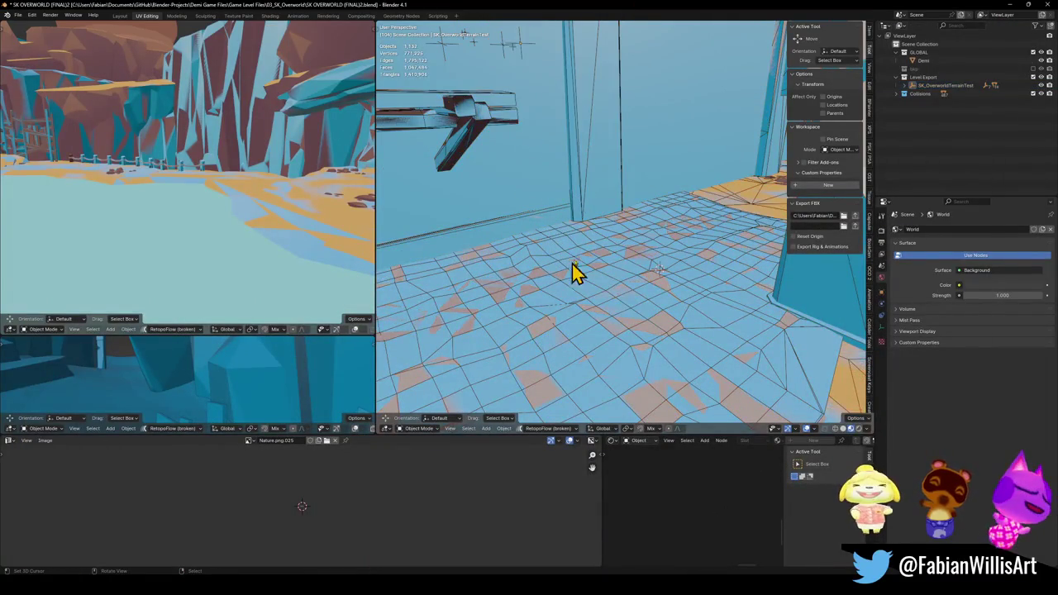
left_click(616, 175)
key("ctrl+s")
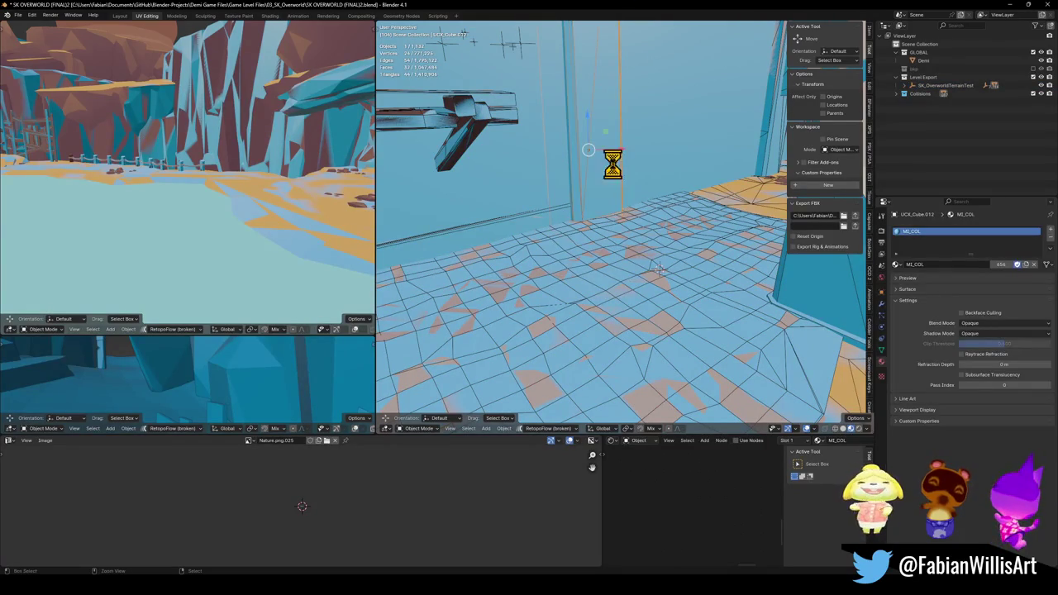
Switch the viewport to Material Preview and walk back out to overlook the canyon.
key("q")
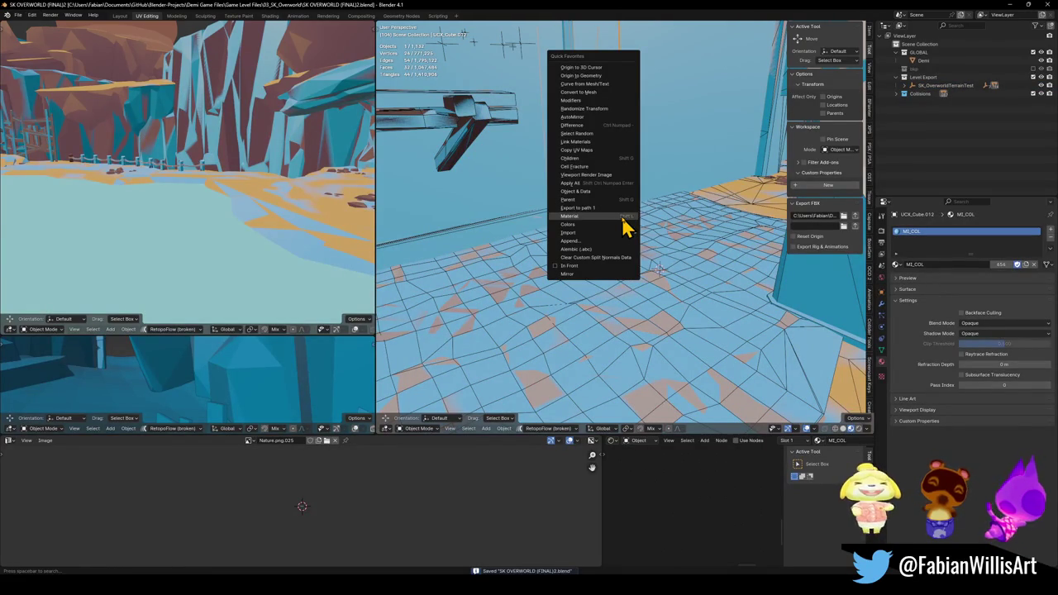
left_click(615, 217)
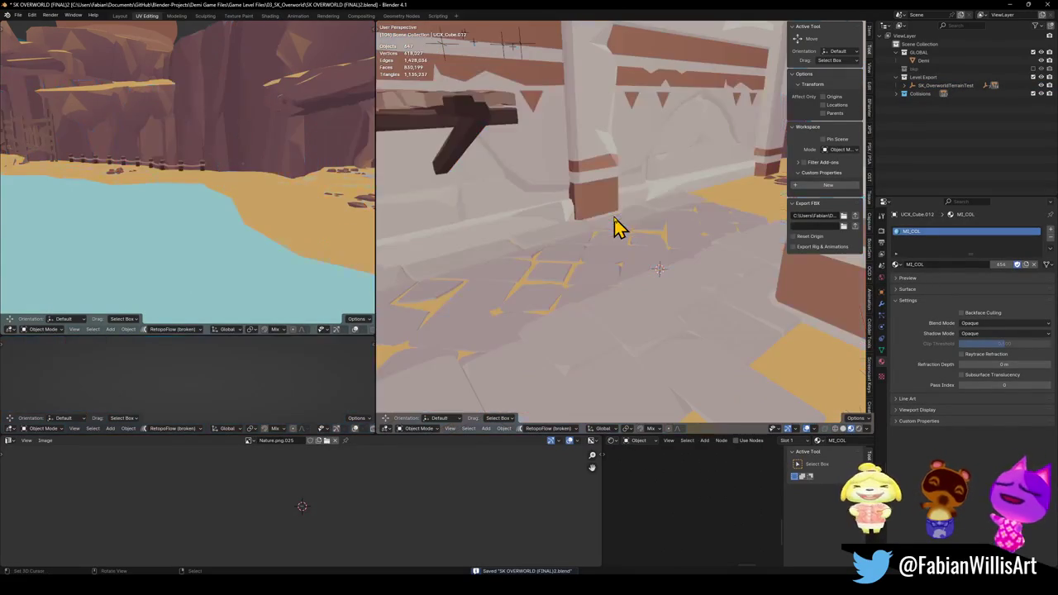
key("shift+grave")
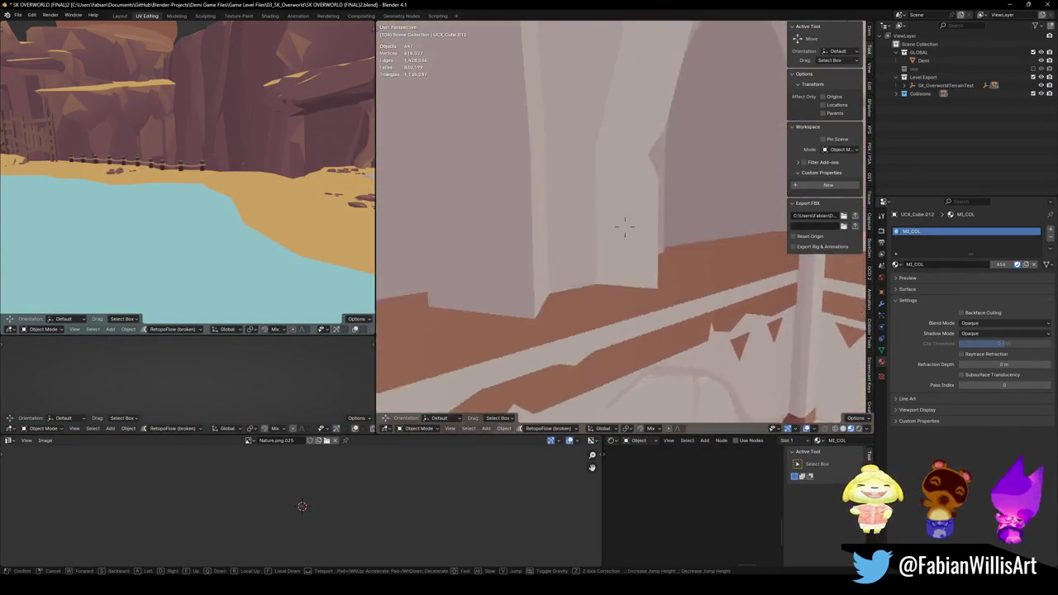
key("s")
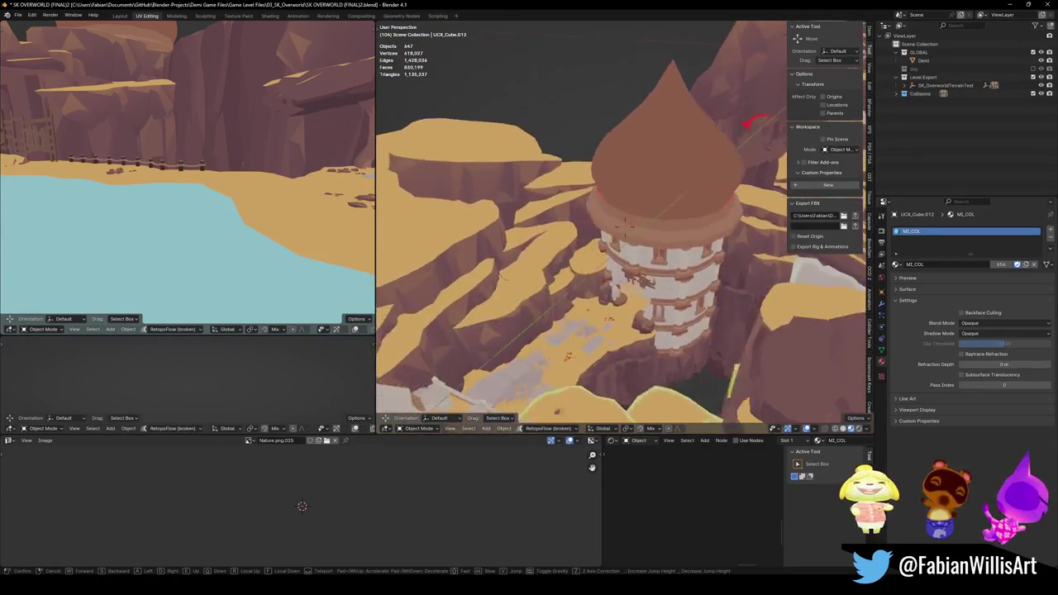
key("s")
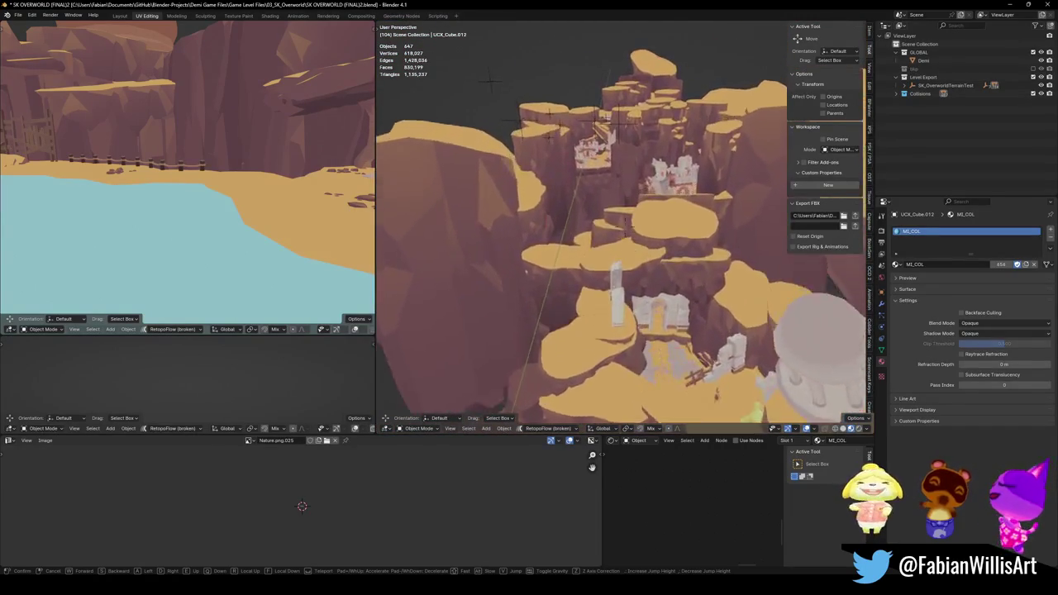
left_click(555, 299)
left_click(499, 300)
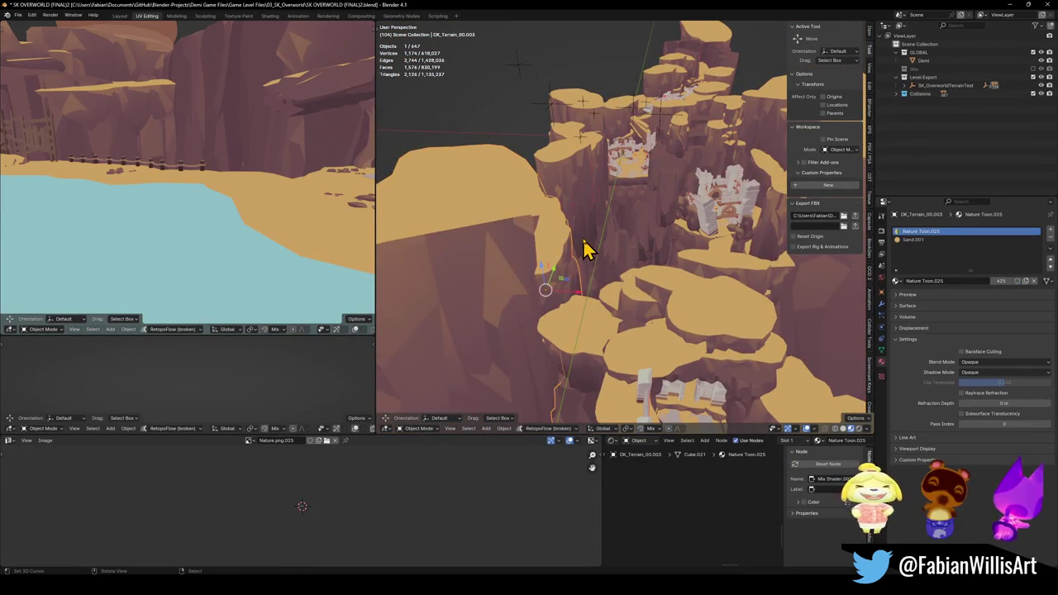
mouse_move(595, 323)
left_mouse_down()
mouse_move(576, 302)
mouse_move(609, 373)
mouse_move(581, 312)
left_mouse_up()
Save again, select all terrain objects and enter Edit Mode.
key("ctrl+s")
key("a")
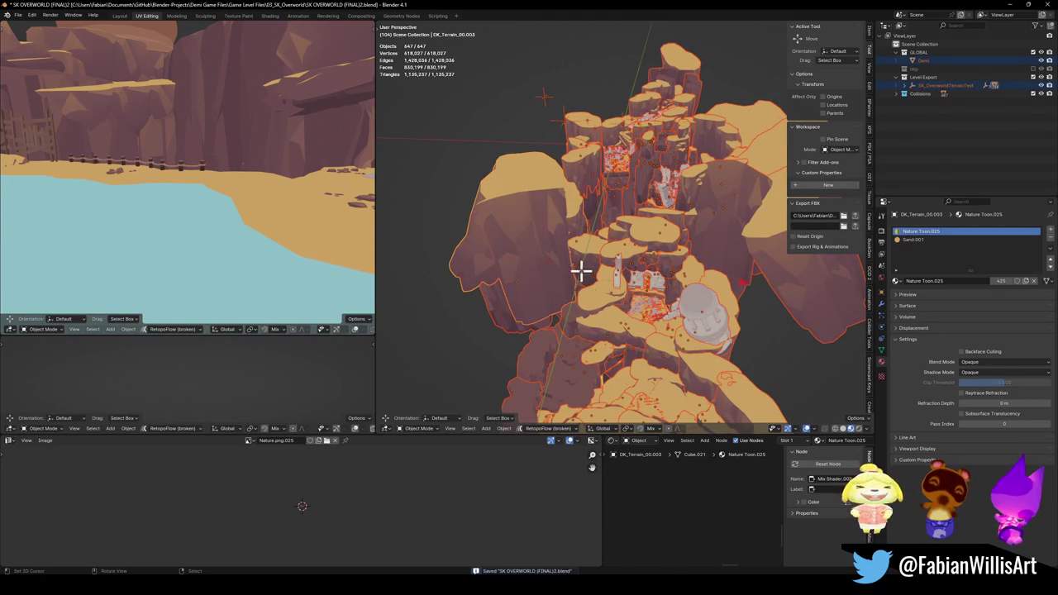
key("Tab")
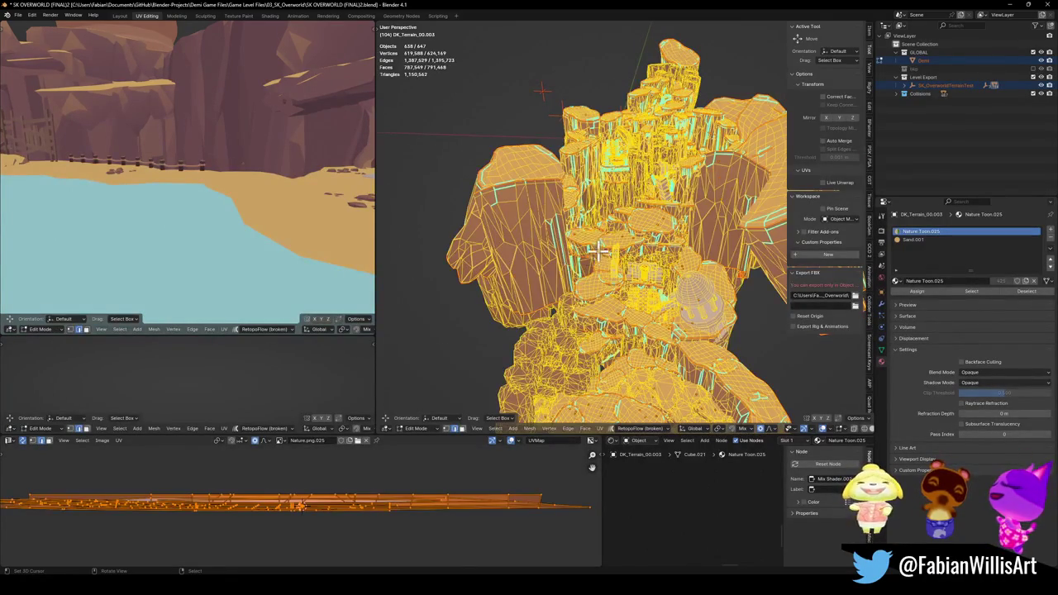
Run Merge By Distance on the terrain and reset the merge distance to default.
key("q")
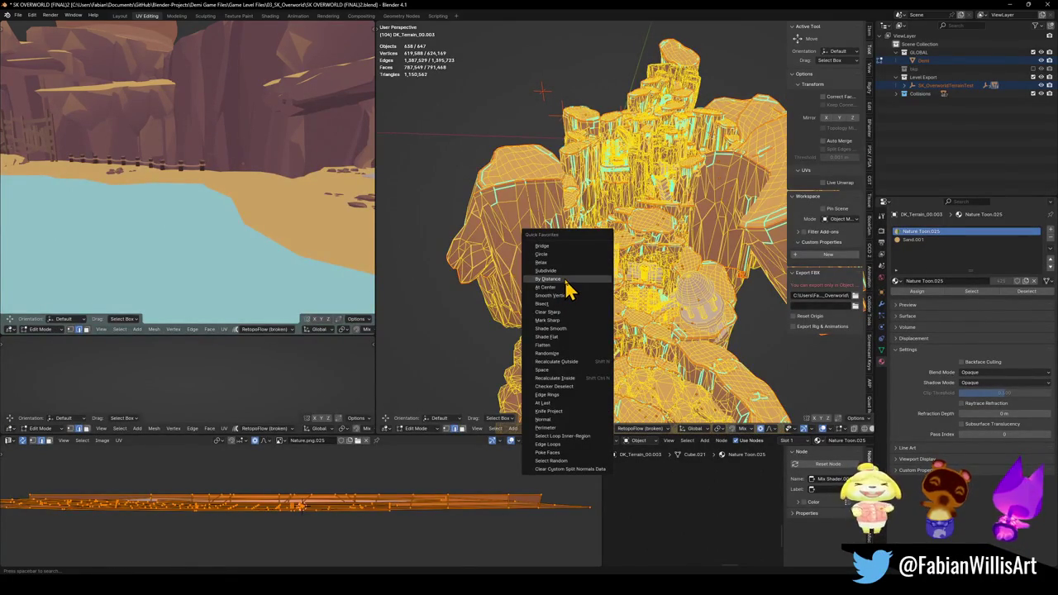
left_click(564, 280)
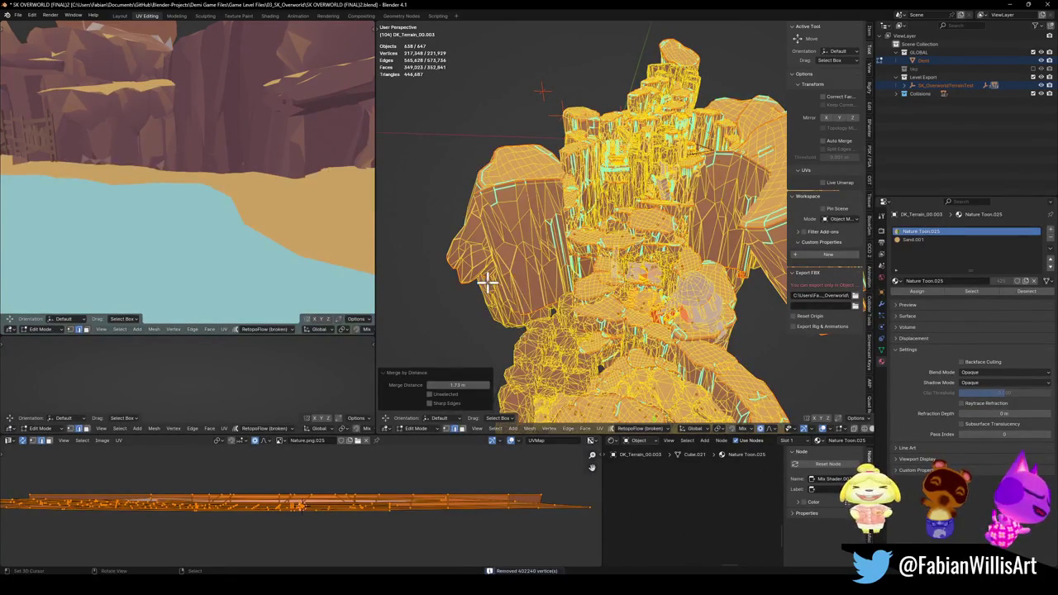
right_click(440, 384)
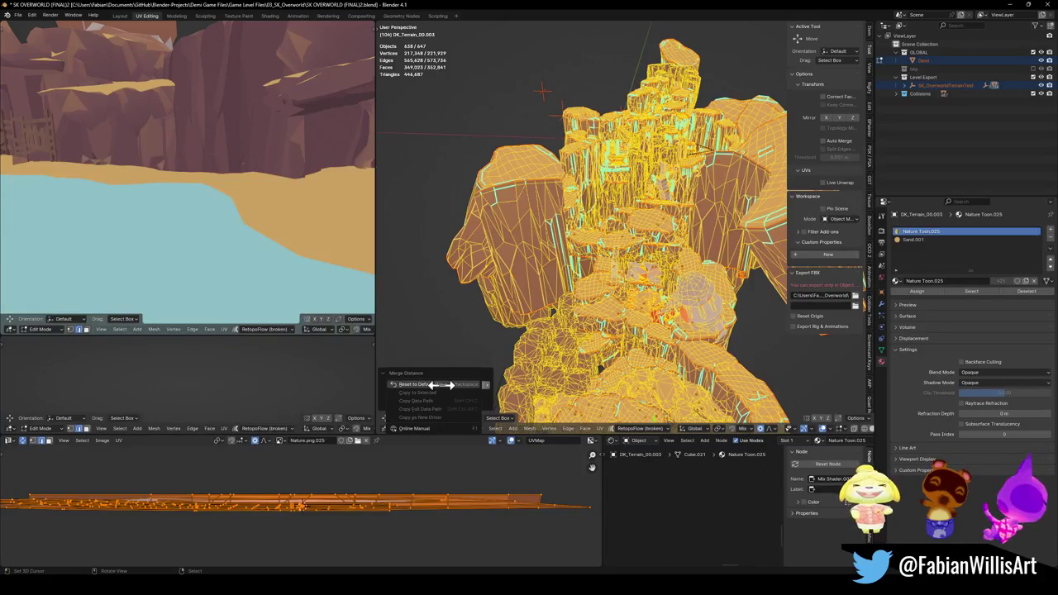
left_click(440, 384)
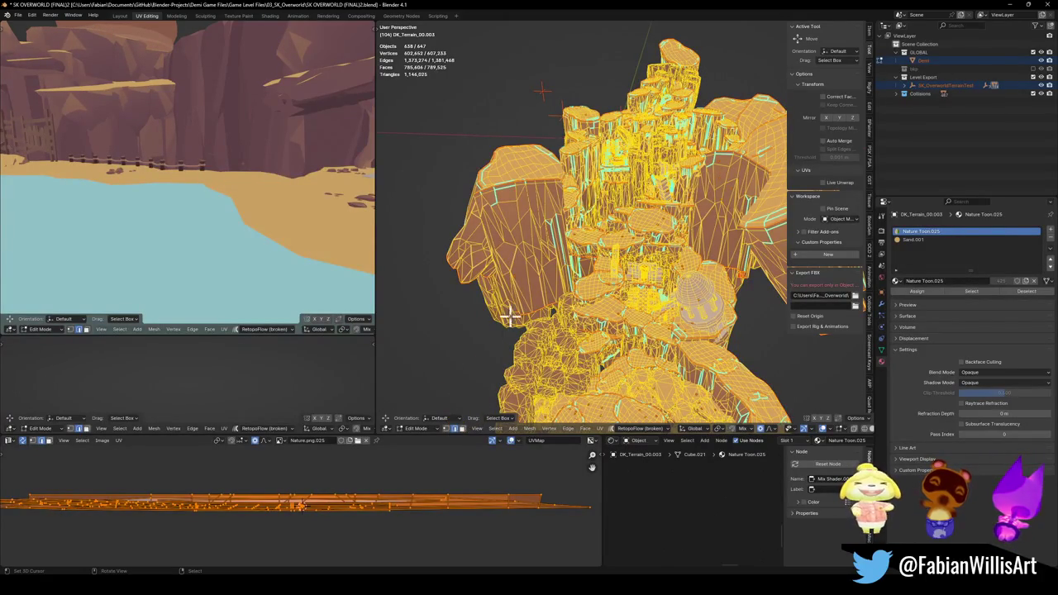
Merge By Distance again, raising the merge distance past 0.0601 m to remove more vertices.
key("q")
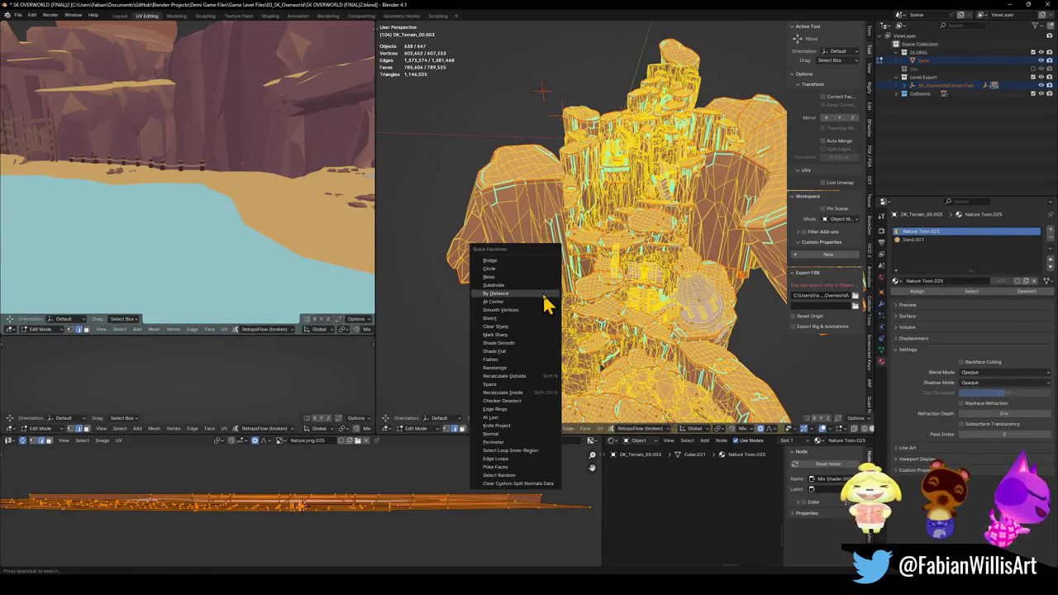
left_click(544, 302)
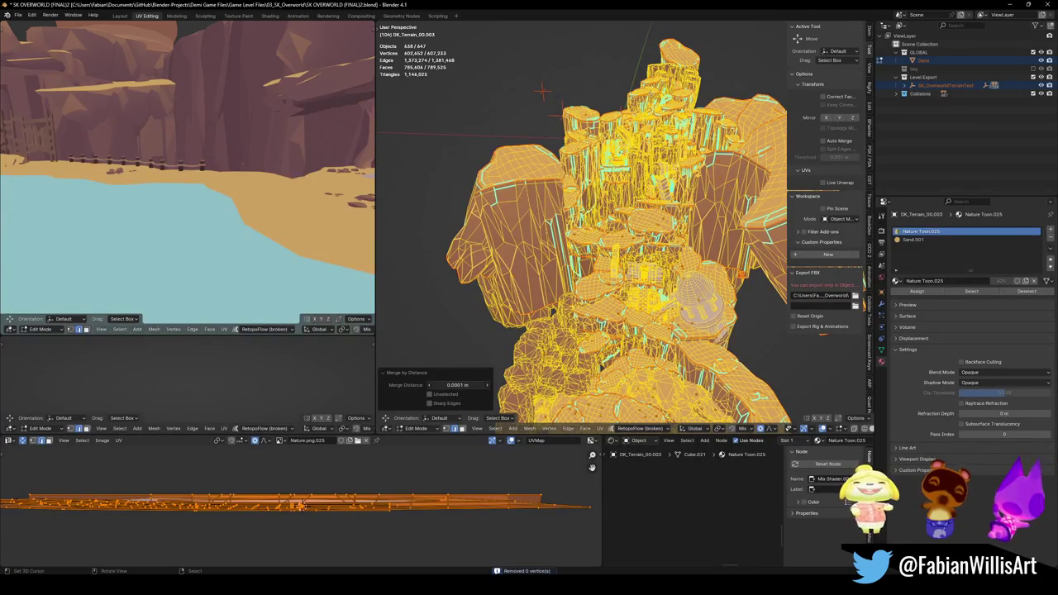
left_click_drag(457, 384, 465, 384)
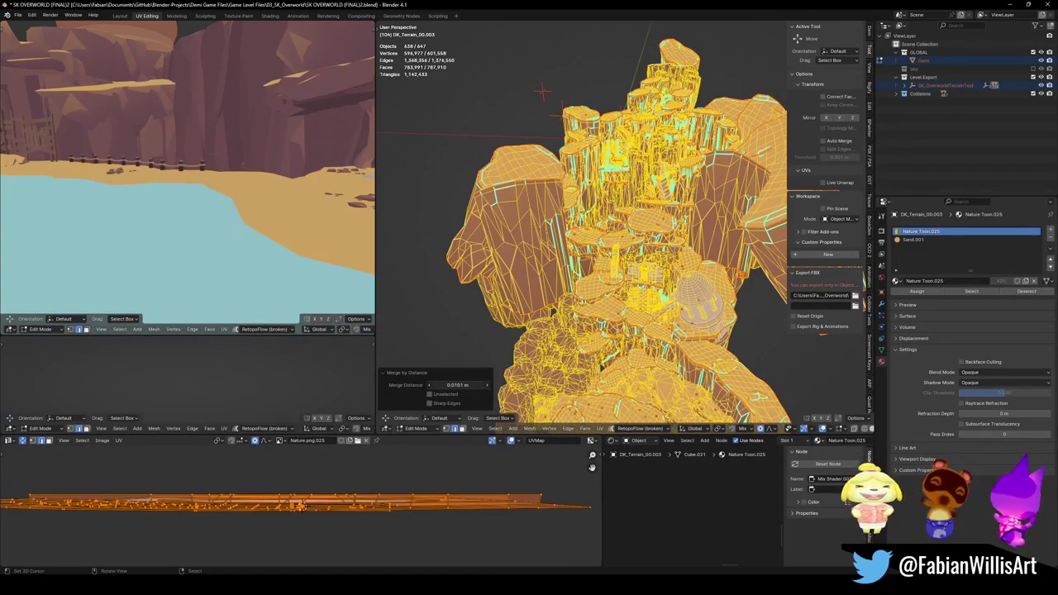
left_click_drag(465, 384, 478, 384)
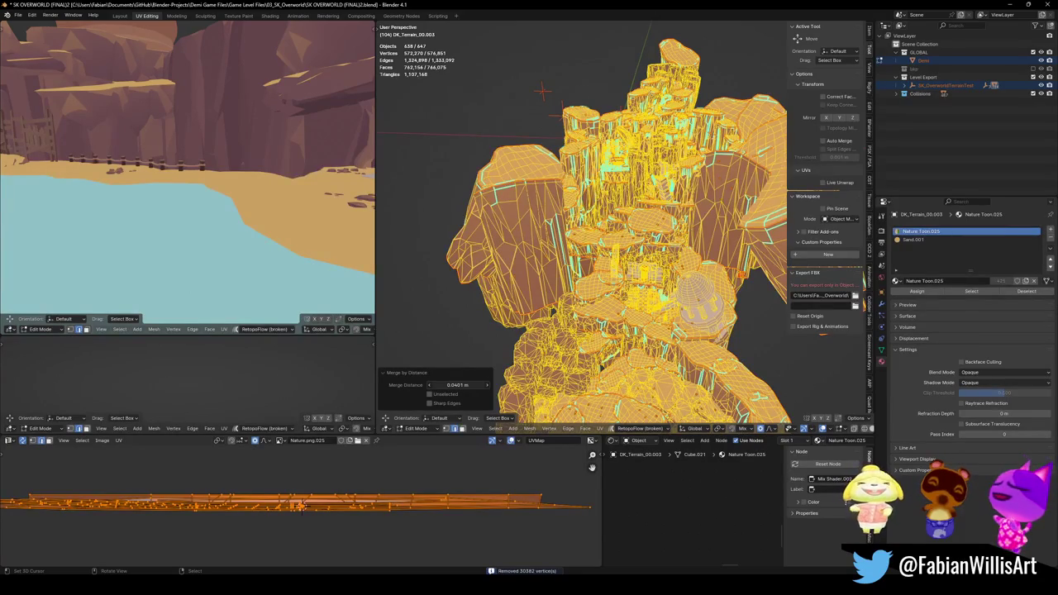
left_click_drag(478, 384, 482, 385)
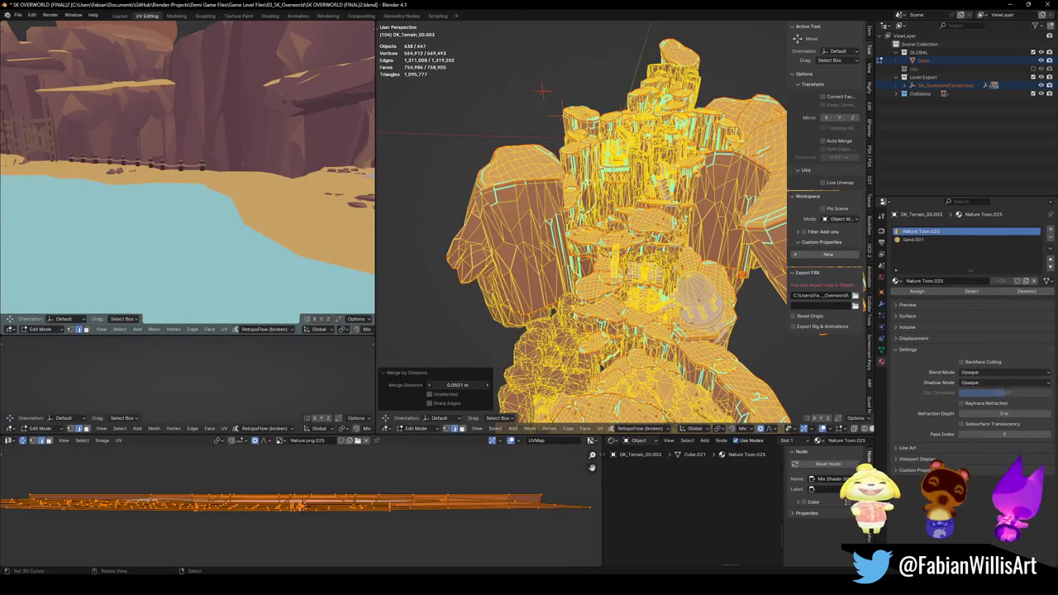
left_click_drag(482, 384, 486, 384)
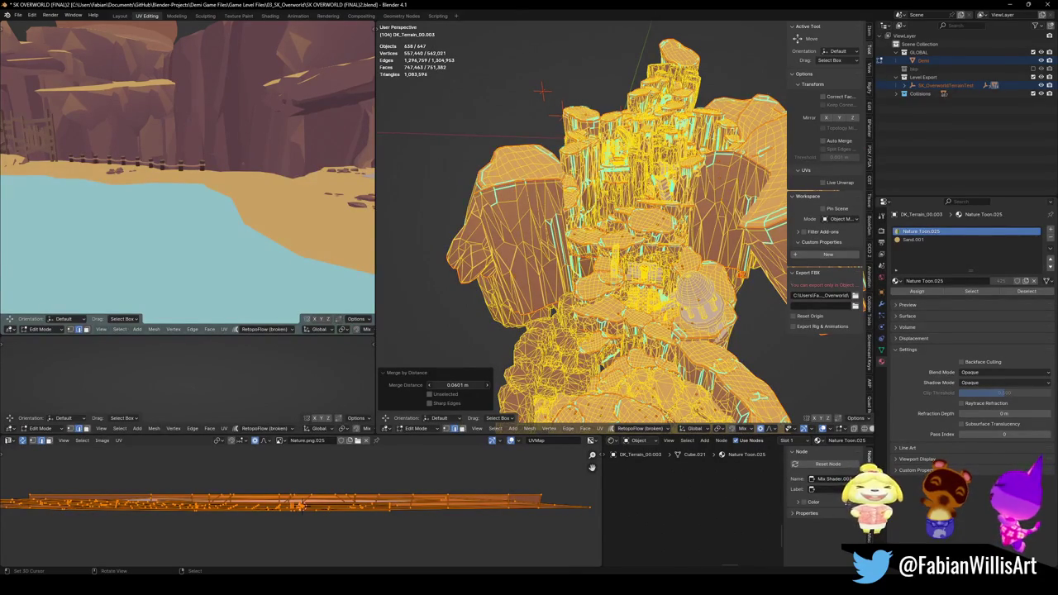
left_click_drag(456, 384, 457, 384)
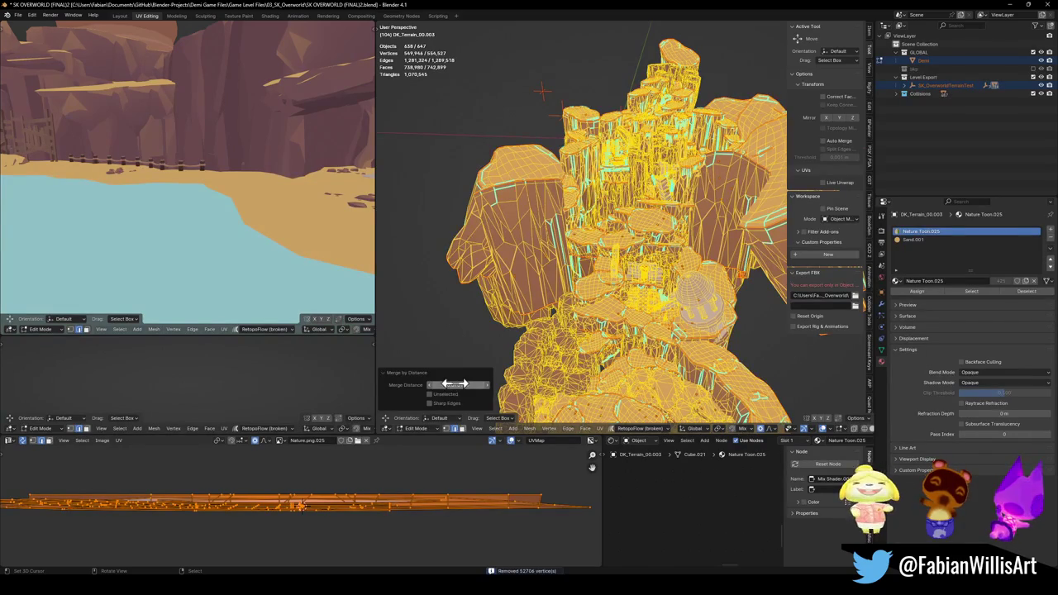